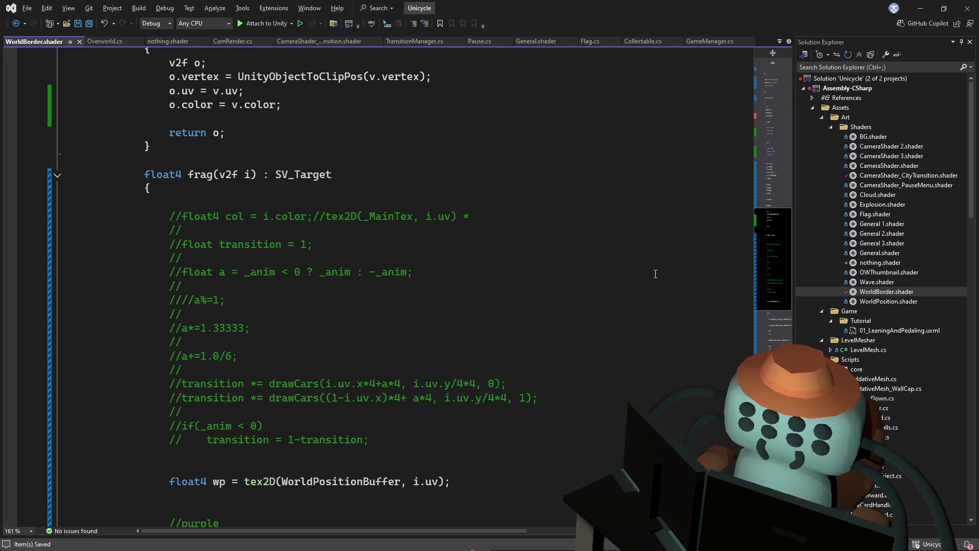
Scroll through WorldBorder.shader's frag function to find the commented-out transition line.
scroll(655, 274, "down", 3)
scroll(655, 275, "down", 2)
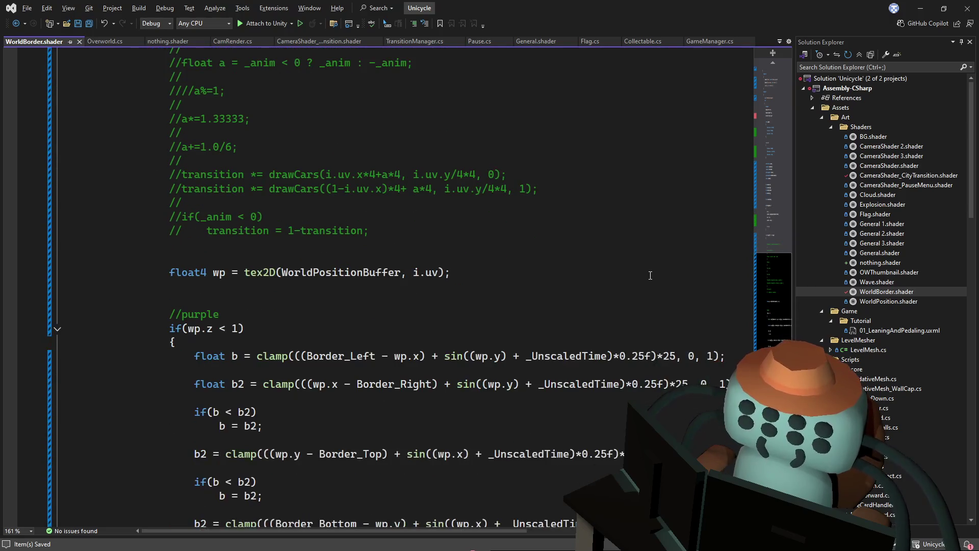
scroll(651, 274, "up", 1)
scroll(652, 274, "up", 2)
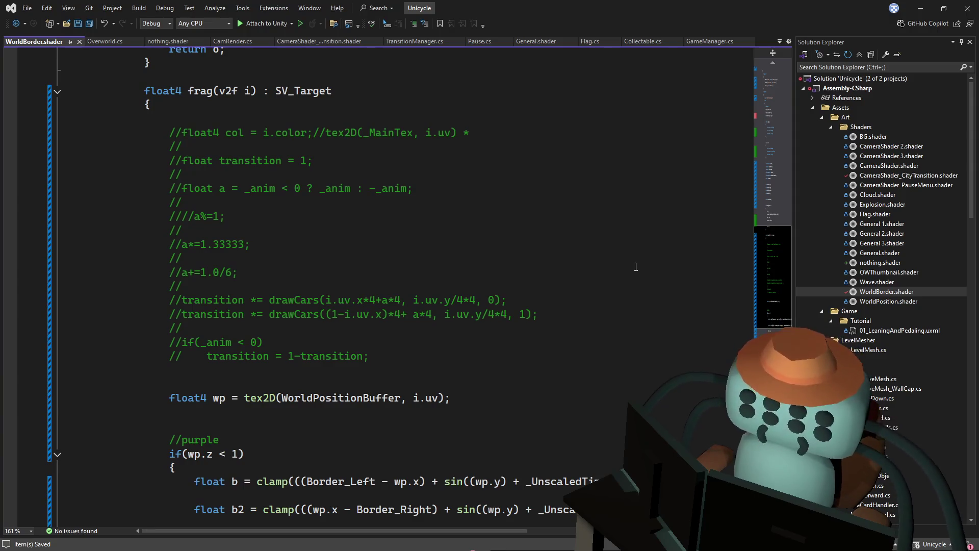
scroll(637, 267, "down", 1)
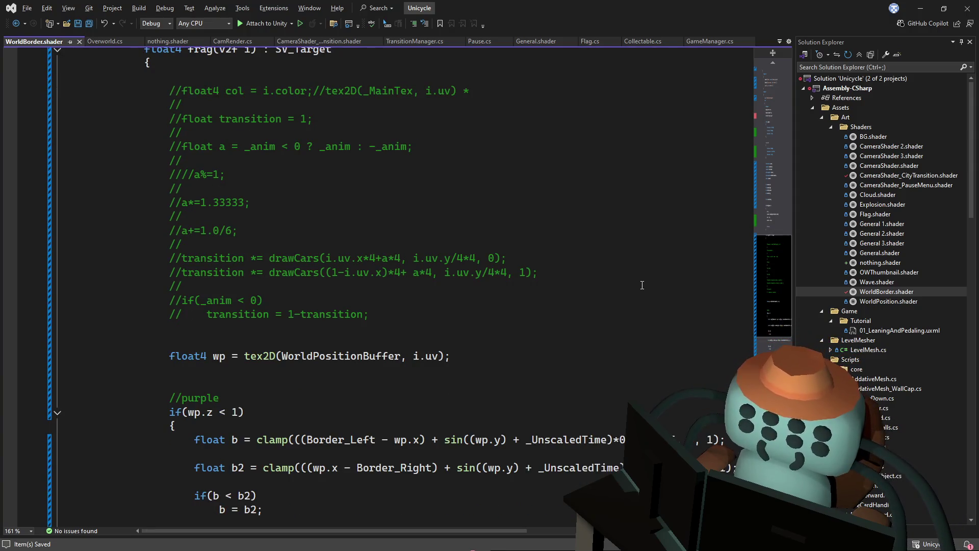
scroll(423, 327, "down", 6)
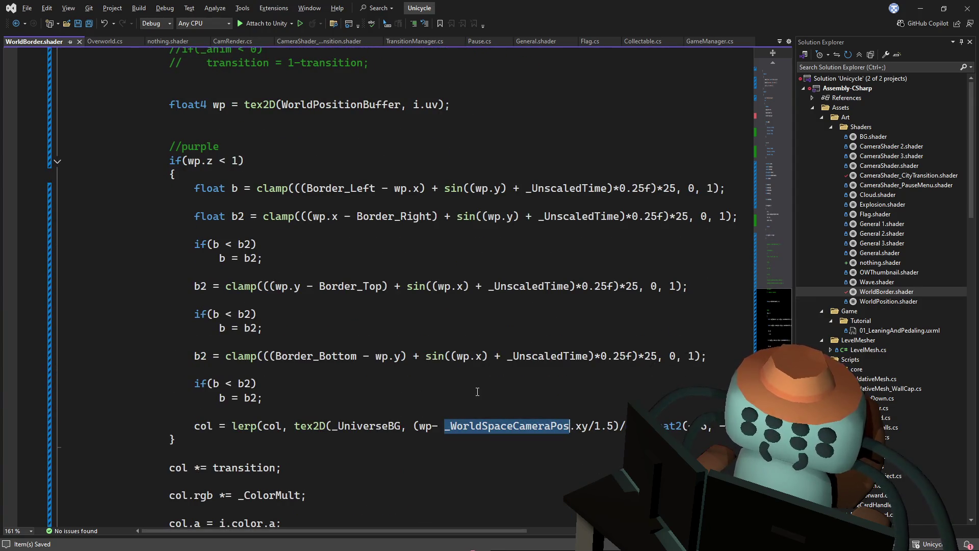
scroll(490, 384, "up", 2)
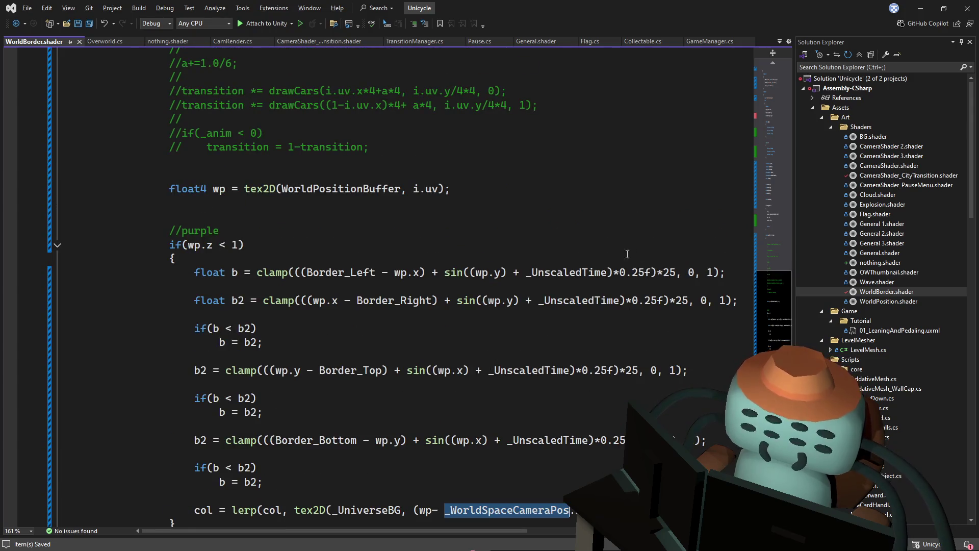
scroll(563, 359, "down", 1)
left_click(469, 523)
mouse_move(471, 529)
left_mouse_down()
mouse_move(576, 529)
mouse_move(473, 519)
left_mouse_up()
scroll(473, 439, "down", 1)
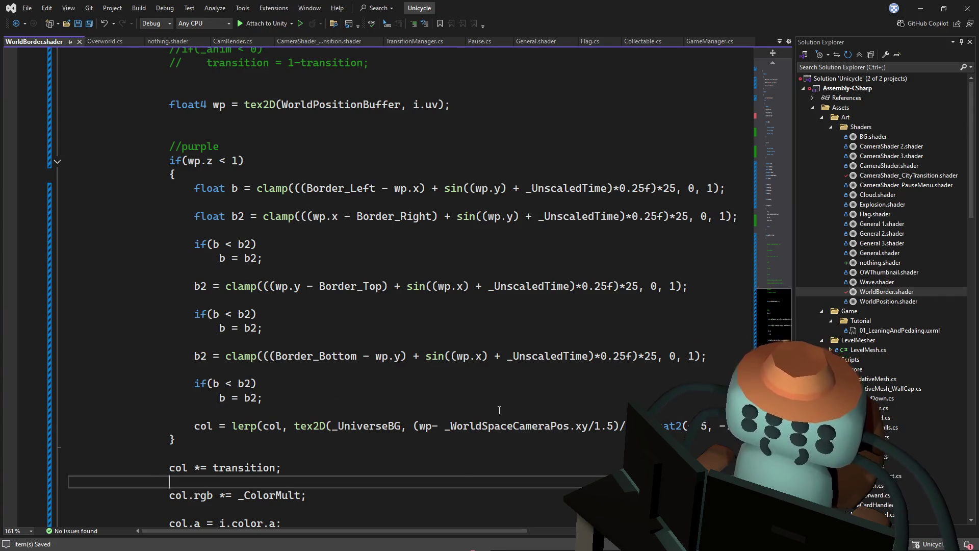
scroll(509, 419, "down", 1)
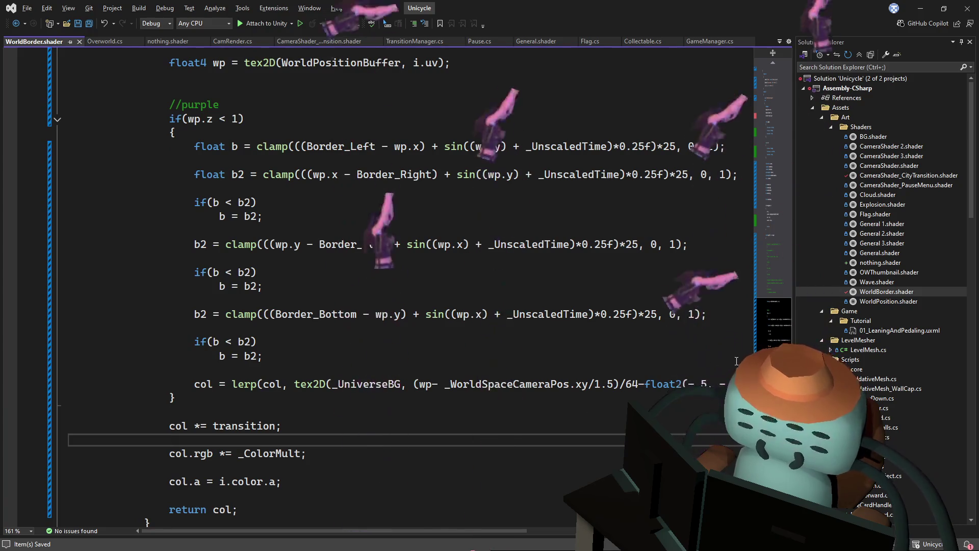
scroll(775, 328, "down", 3)
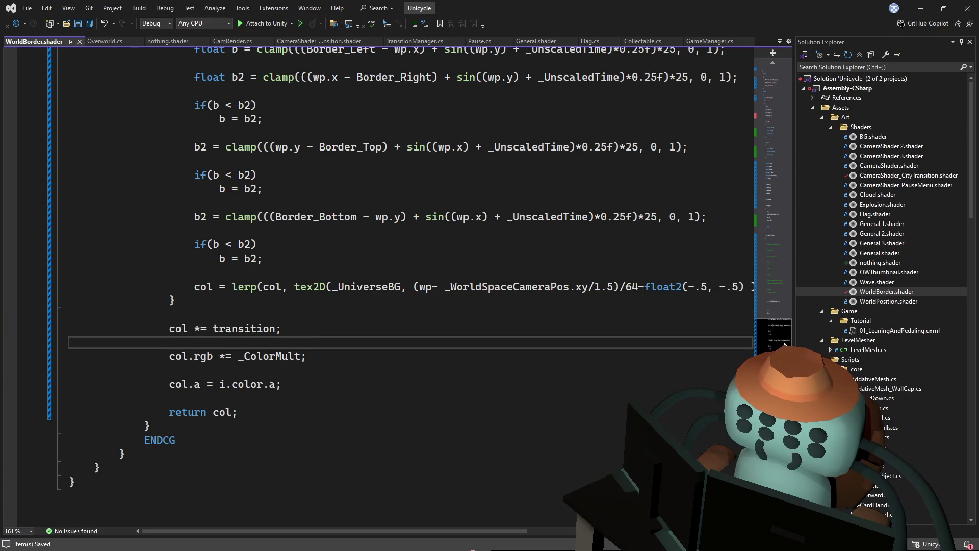
scroll(784, 345, "up", 2)
left_click_drag(787, 321, 799, 248)
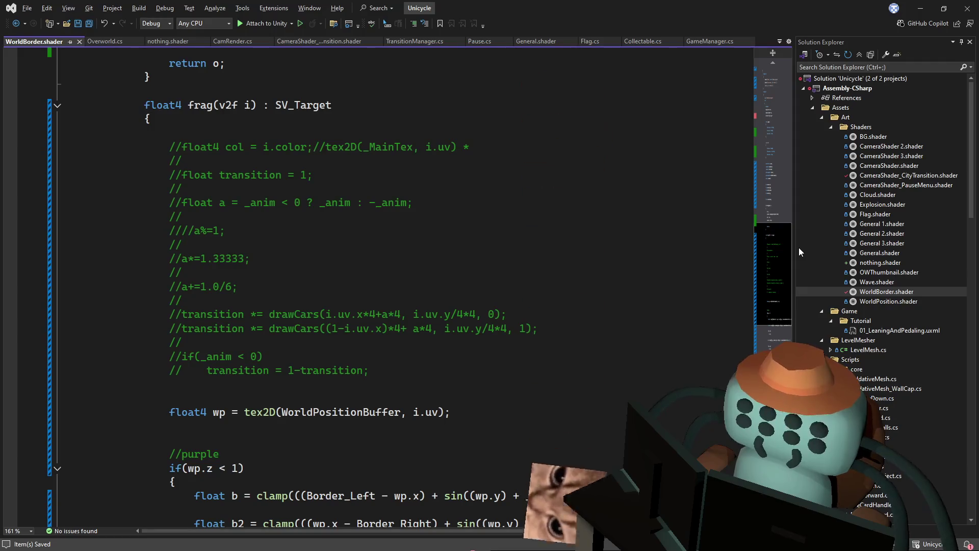
Uncomment 'float transition = 1;' and return to Unity to recompile the shader.
left_click(182, 178)
key("BackSpace")
key("BackSpace")
left_click(434, 222)
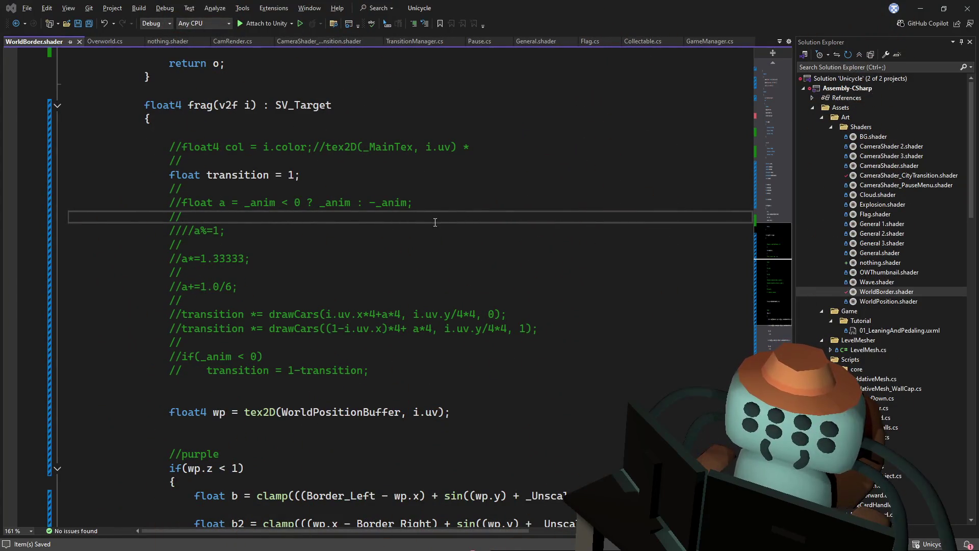
key("alt+Tab")
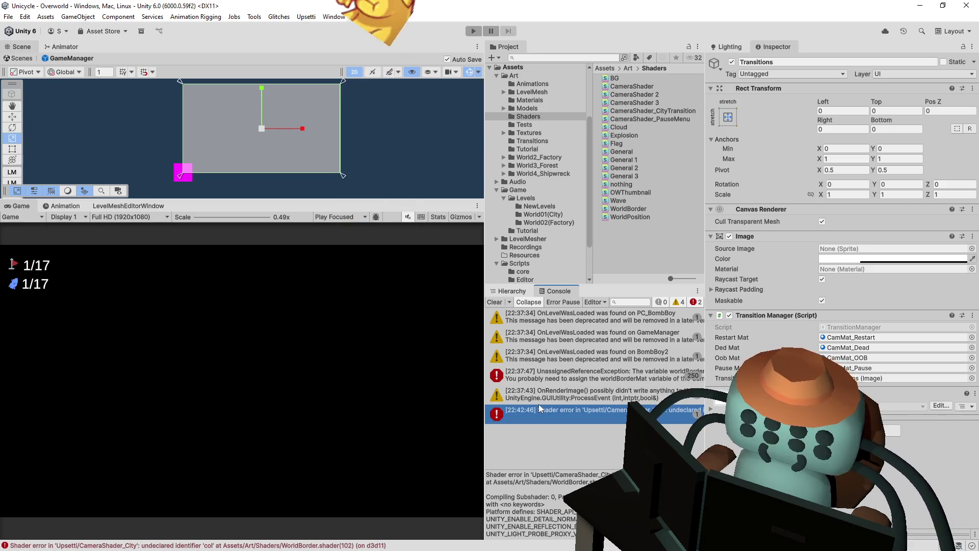
Open the undeclared identifier 'col' error from Unity's Console at WorldBorder.shader line 102.
left_click(533, 412)
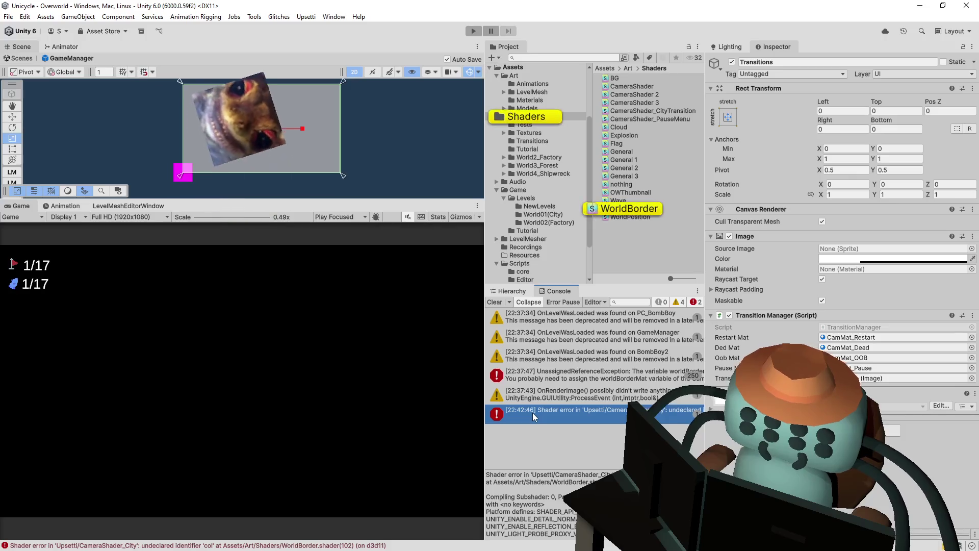
double_click(533, 412)
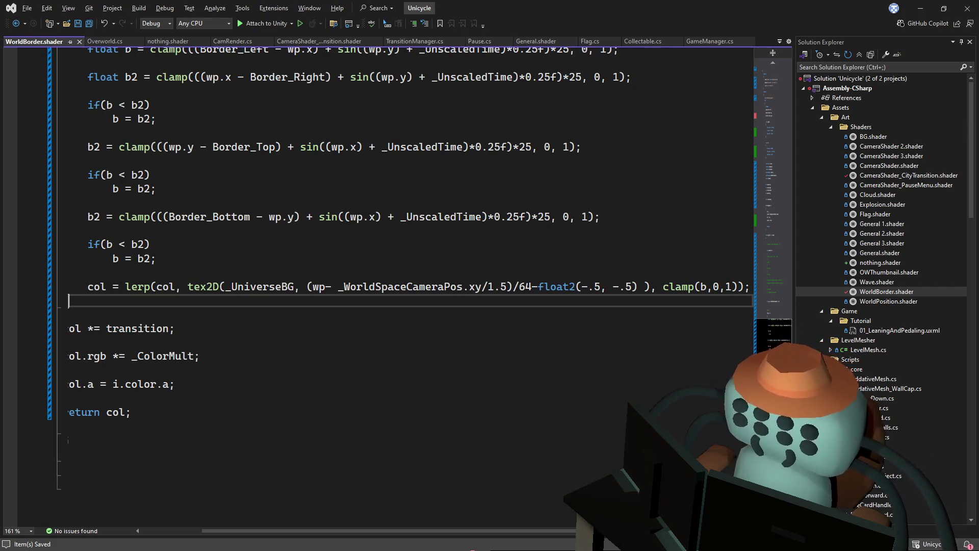
Column-select and delete the leading // on frag's col, transition, a and drawCars lines, then save.
left_click(495, 221)
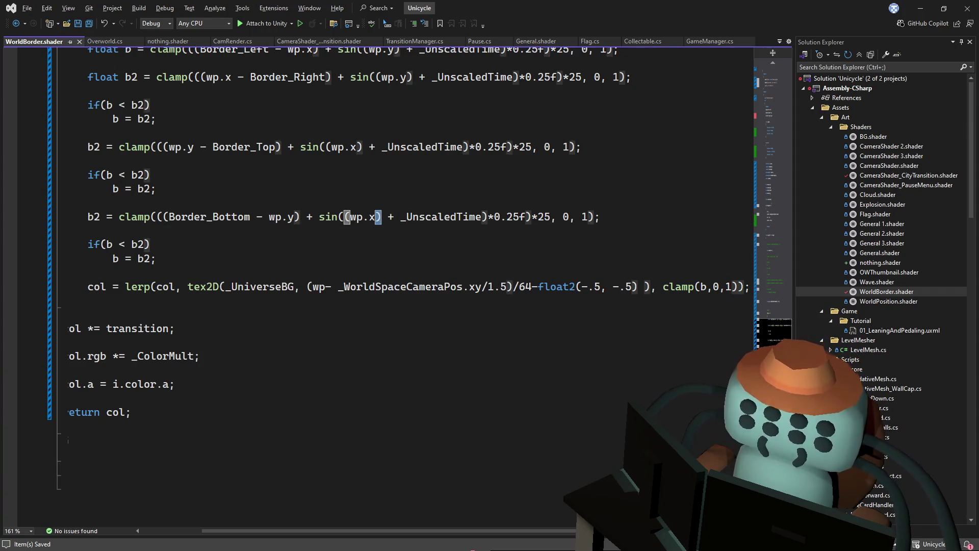
scroll(538, 531, "left", 3)
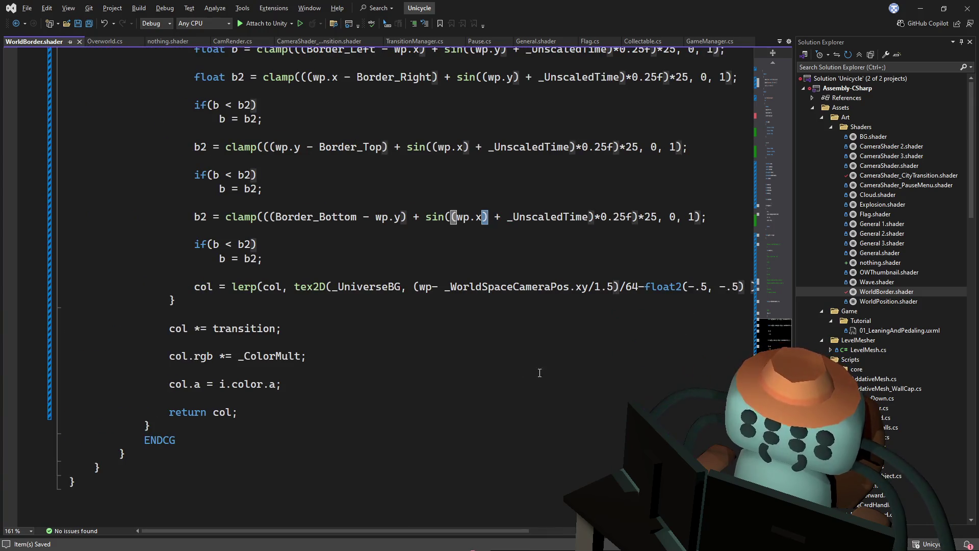
mouse_move(772, 321)
left_mouse_down()
mouse_move(767, 249)
mouse_move(762, 276)
left_mouse_up()
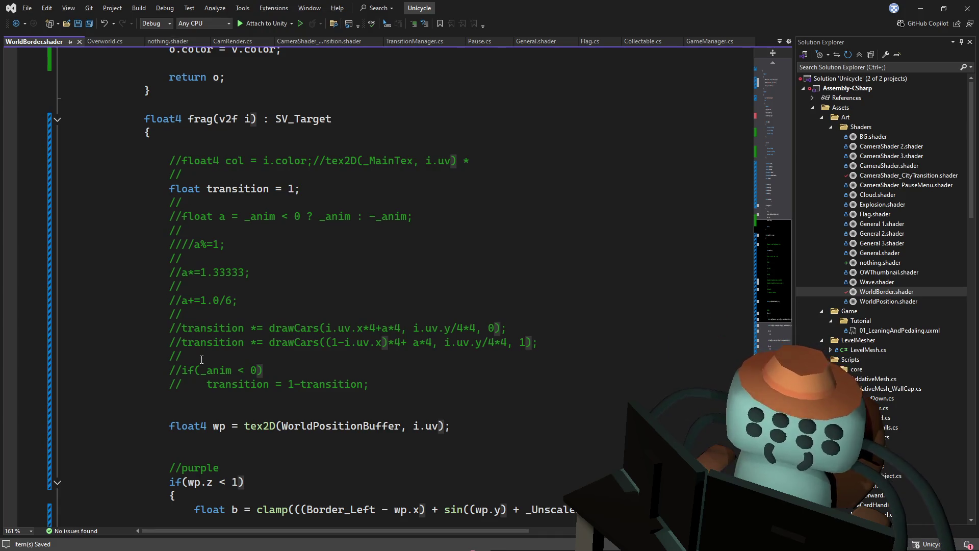
left_click(171, 188)
type("//")
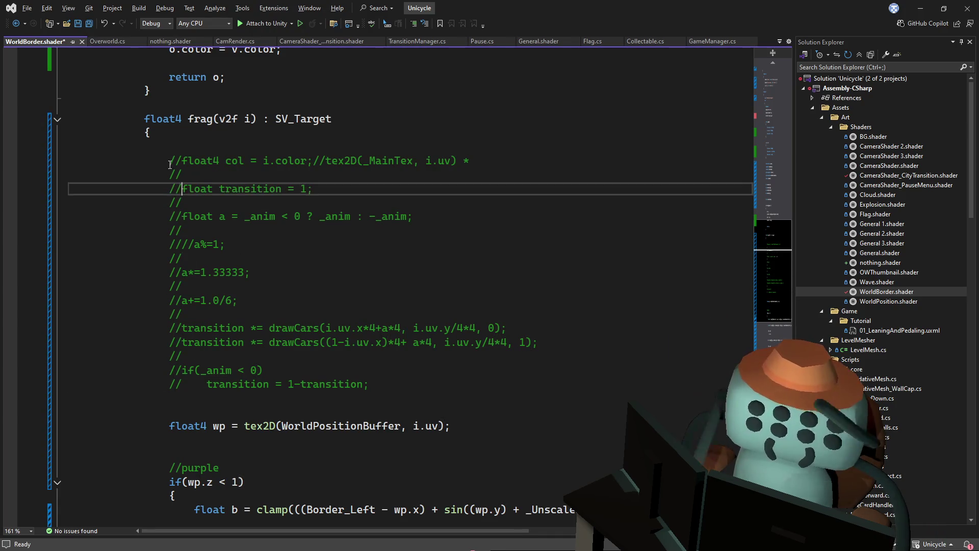
left_click_drag(173, 159, 182, 388)
key("Delete")
key("ctrl+s")
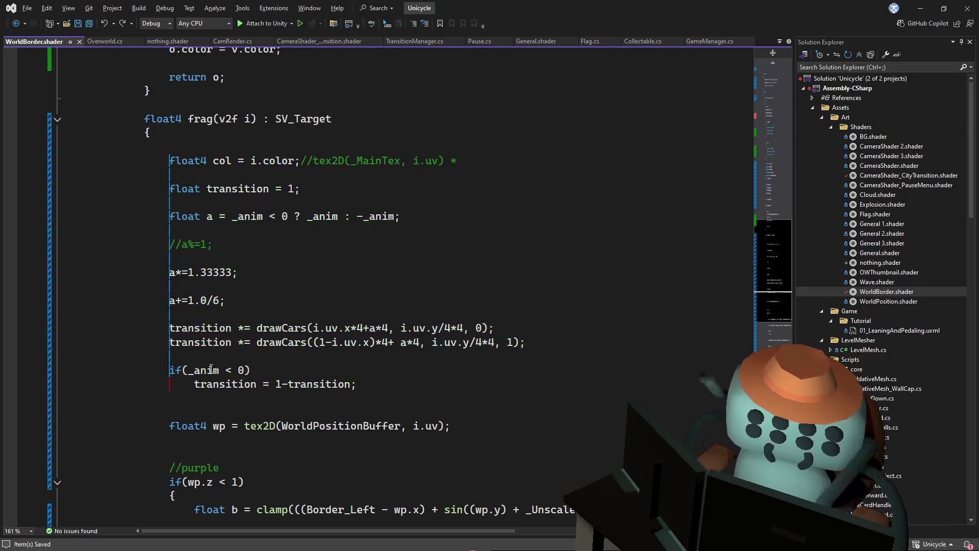
Recompile in Unity and open the new _anim shader error in Visual Studio.
key("alt+Tab")
left_click(605, 412)
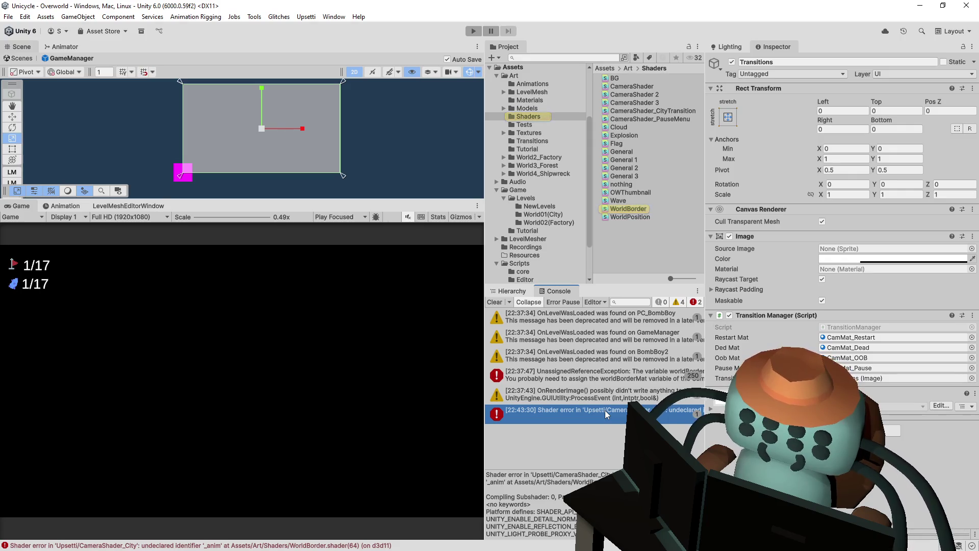
double_click(605, 410)
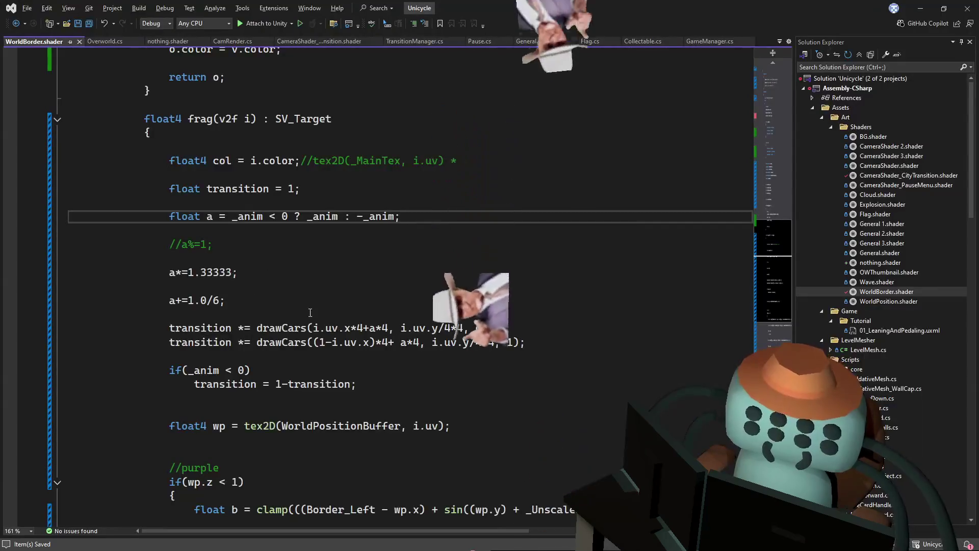
Comment the frag block back out and reopen the remaining shader error from Unity's Console.
left_click_drag(170, 160, 170, 384)
key("ctrl+k")
key("ctrl+c")
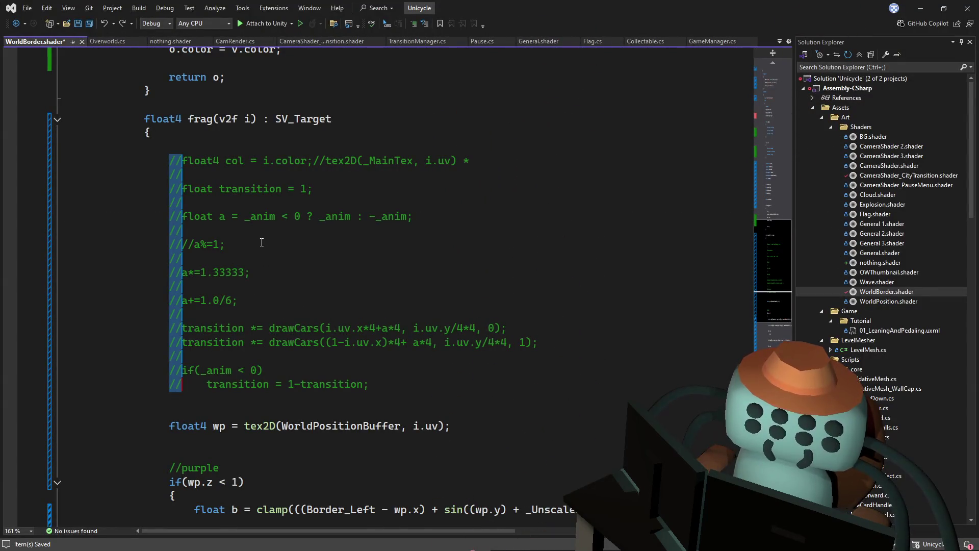
scroll(262, 240, "down", 5)
scroll(774, 304, "down", 4)
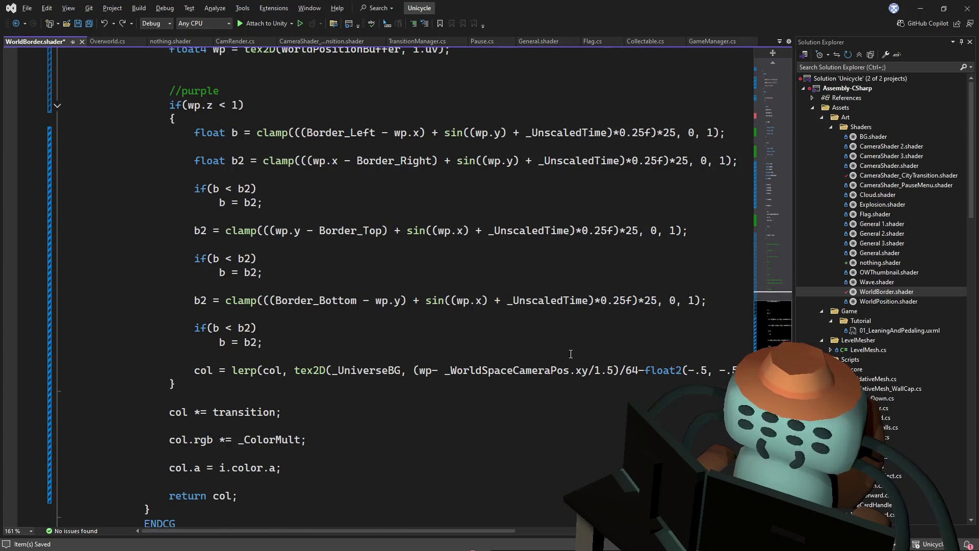
scroll(579, 281, "up", 1)
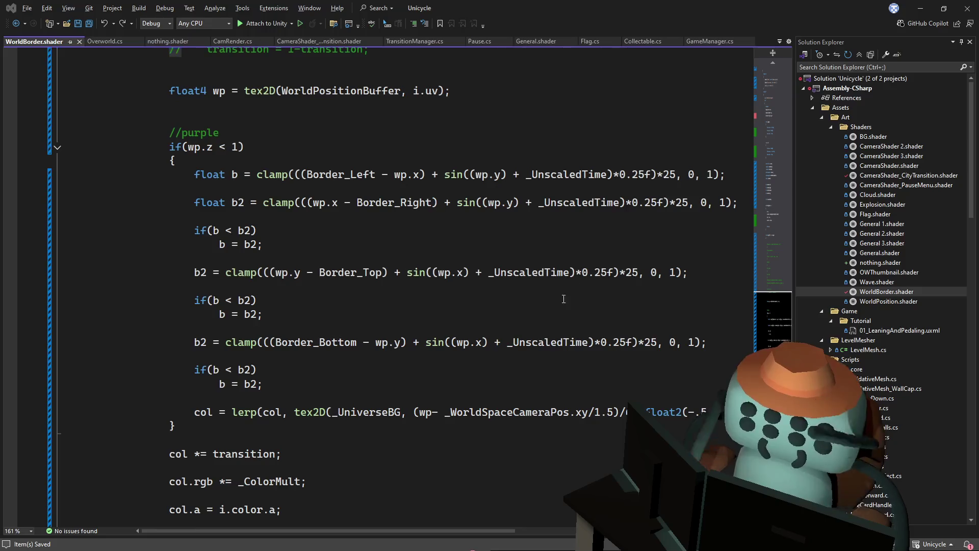
key("alt+Tab")
left_click(580, 411)
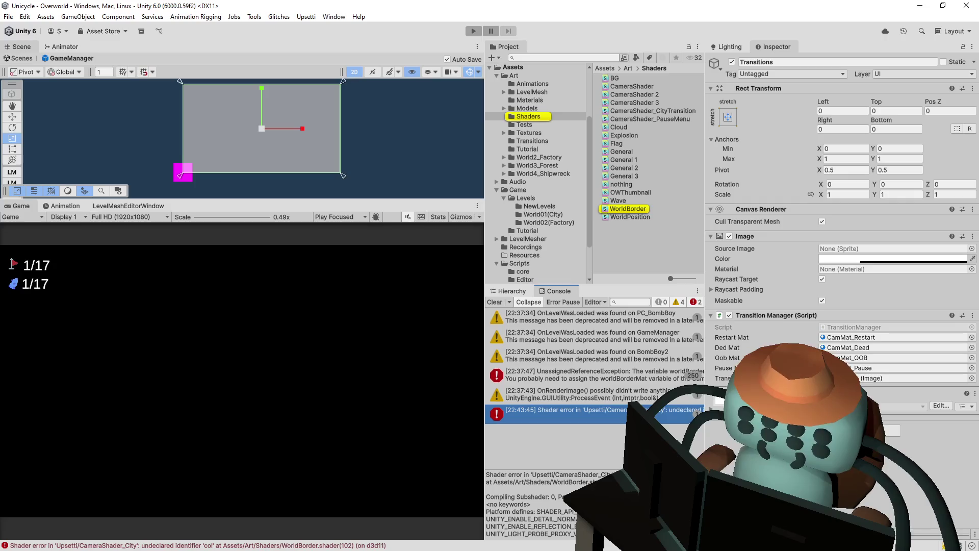
double_click(625, 410)
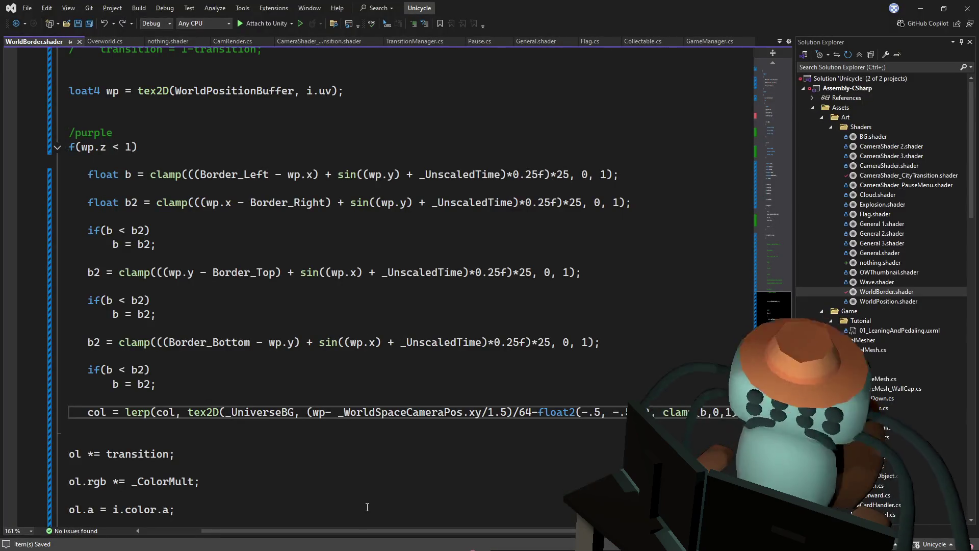
Uncomment the float4 col declaration line and save WorldBorder.shader.
scroll(352, 532, "left", 3)
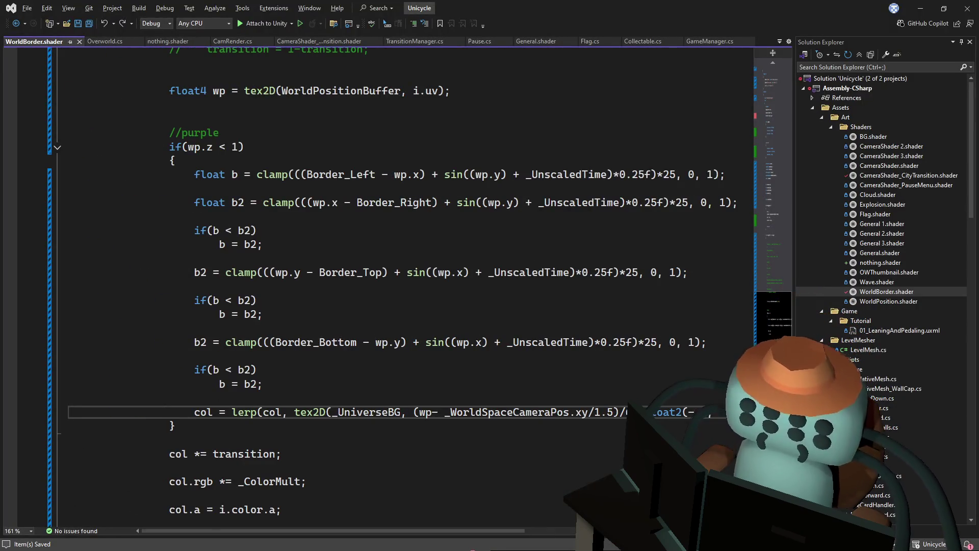
scroll(308, 178, "up", 9)
left_click(309, 166)
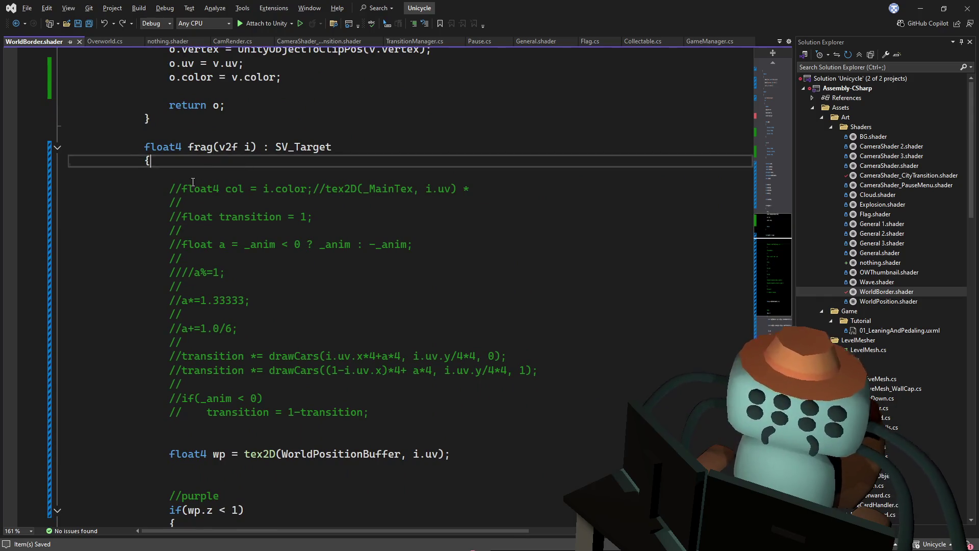
left_click(170, 188)
key("Delete")
key("Delete")
left_click(378, 164)
key("ctrl+s")
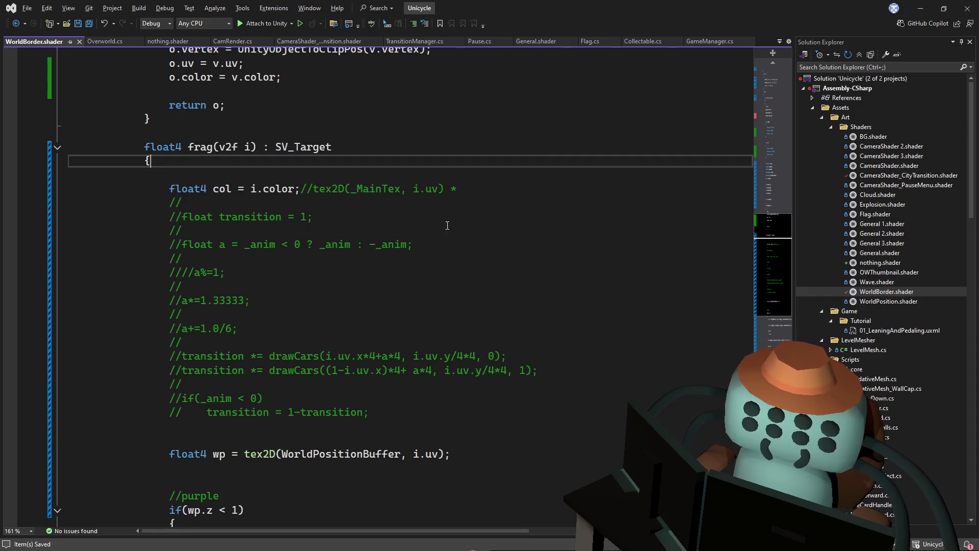
Recompile in Unity and open the next shader error at its source line.
mouse_move(767, 223)
left_mouse_down()
mouse_move(776, 278)
mouse_move(745, 347)
left_mouse_up()
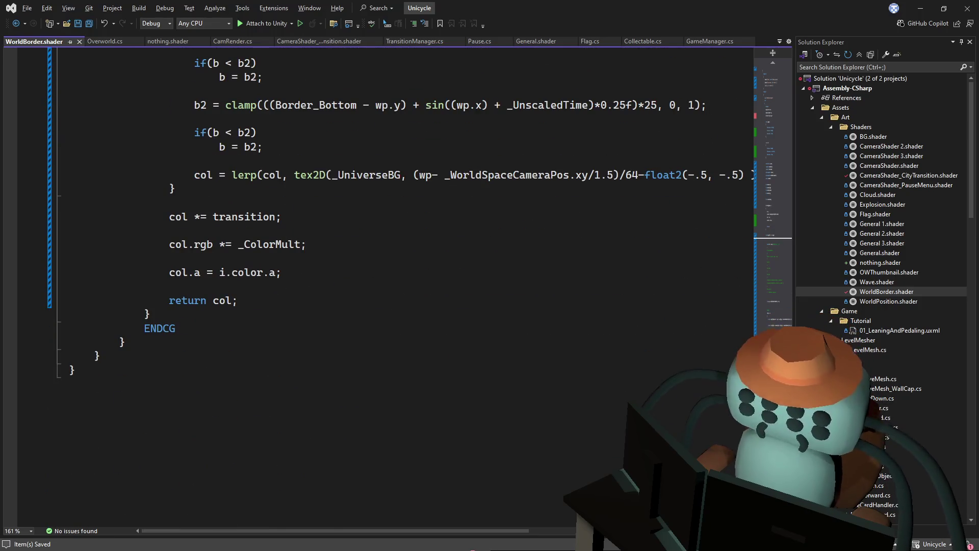
scroll(523, 283, "up", 3)
left_click(523, 283)
key("alt+Tab")
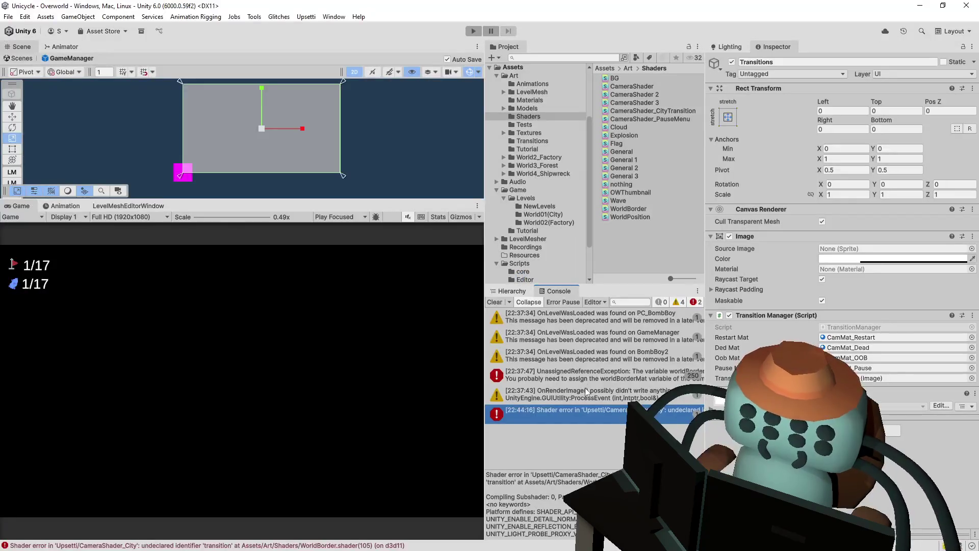
double_click(619, 421)
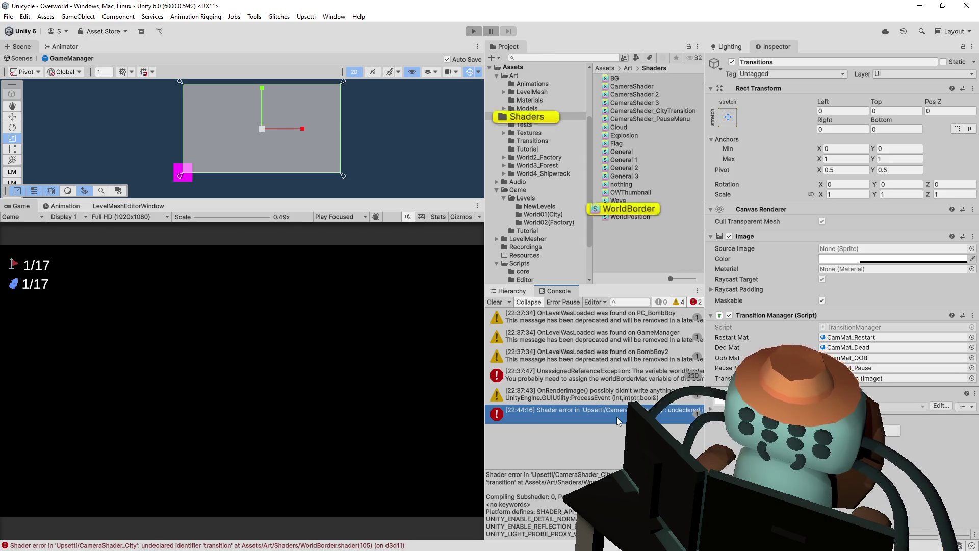
Delete the 'col *= transition;' line and its leftover blank line, then return to Unity.
triple_click(294, 357)
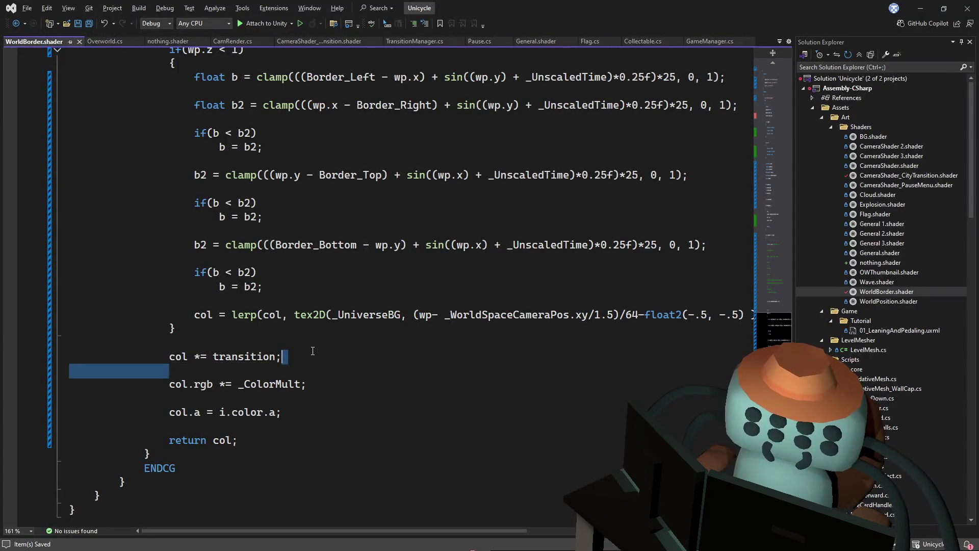
key("shift+Down")
key("Delete")
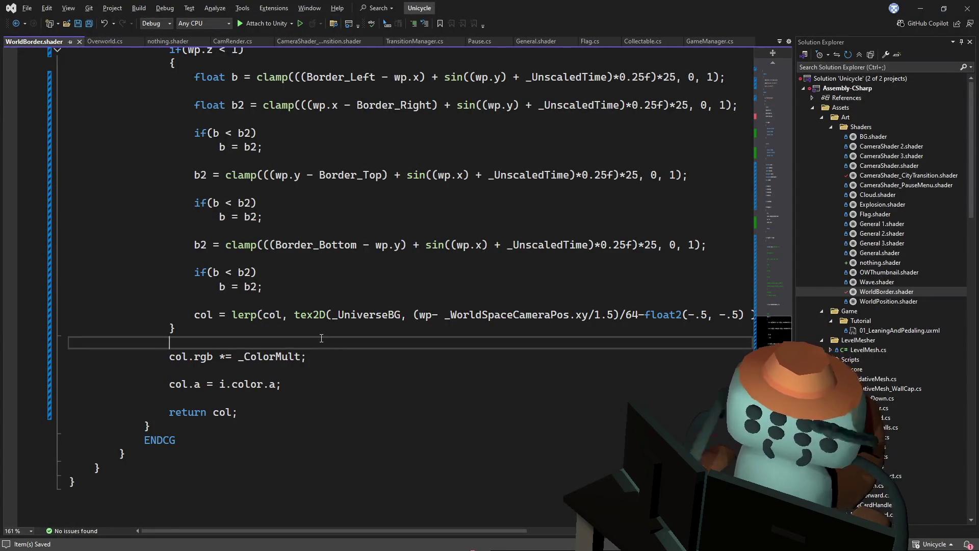
key("alt+Tab")
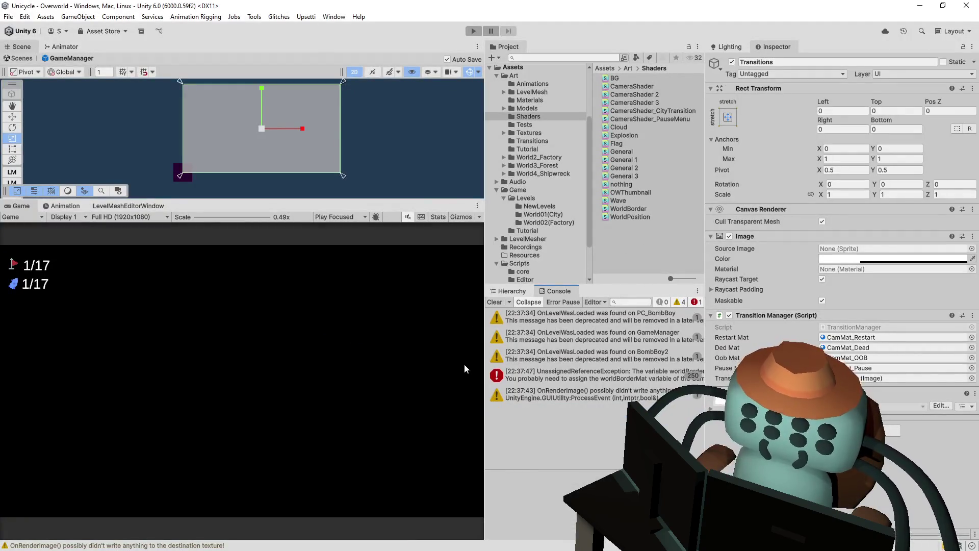
Clear the Console, select CamMat_Restart, and open its Upsetti/CameraShader_02 shader source.
left_click(494, 302)
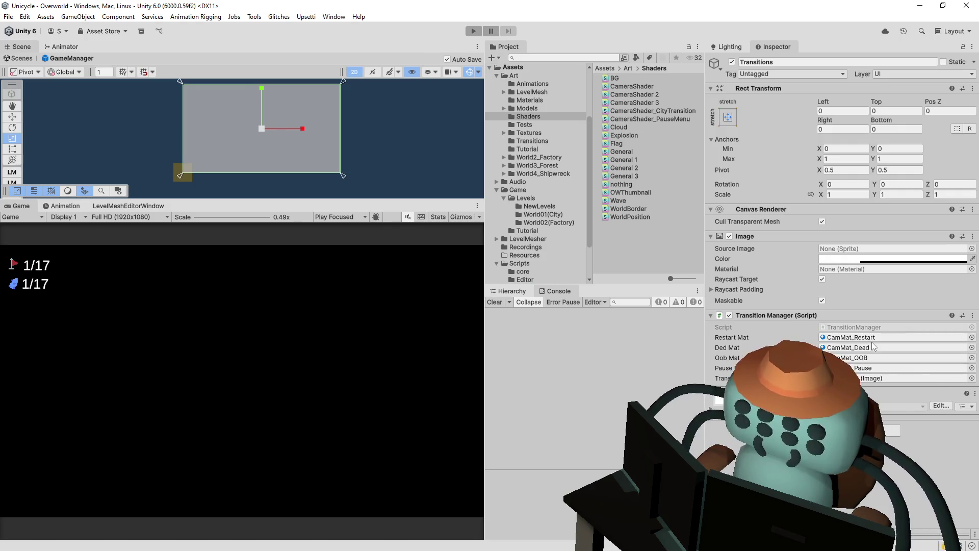
left_click(857, 338)
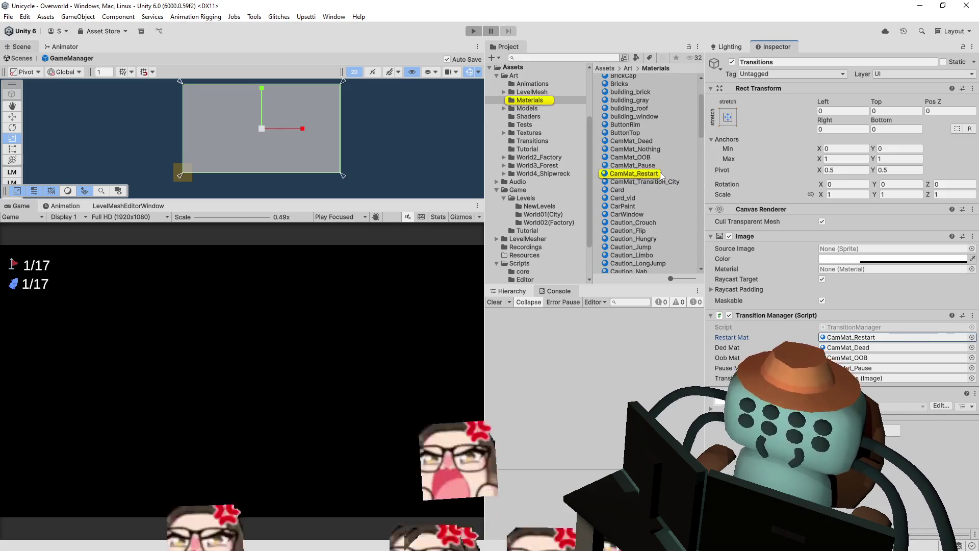
left_click(680, 173)
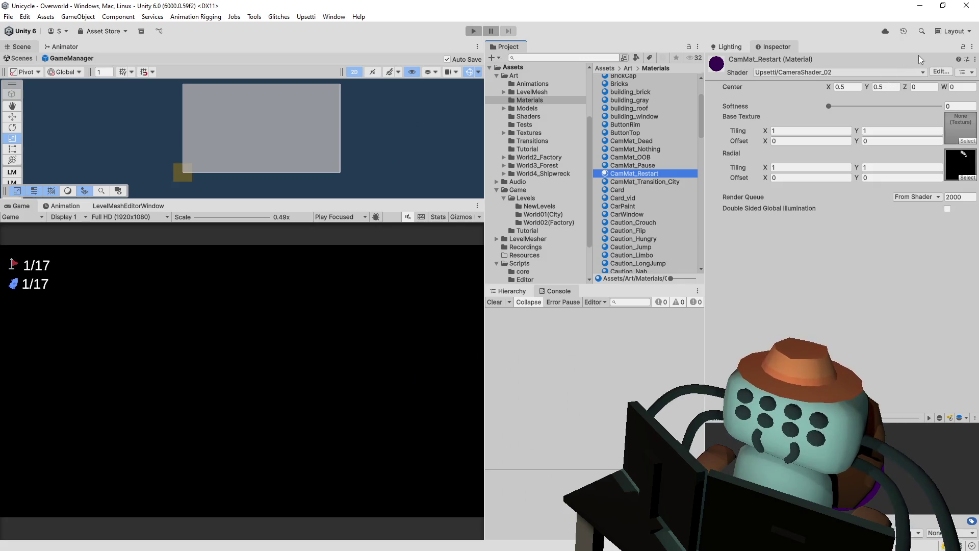
left_click(945, 72)
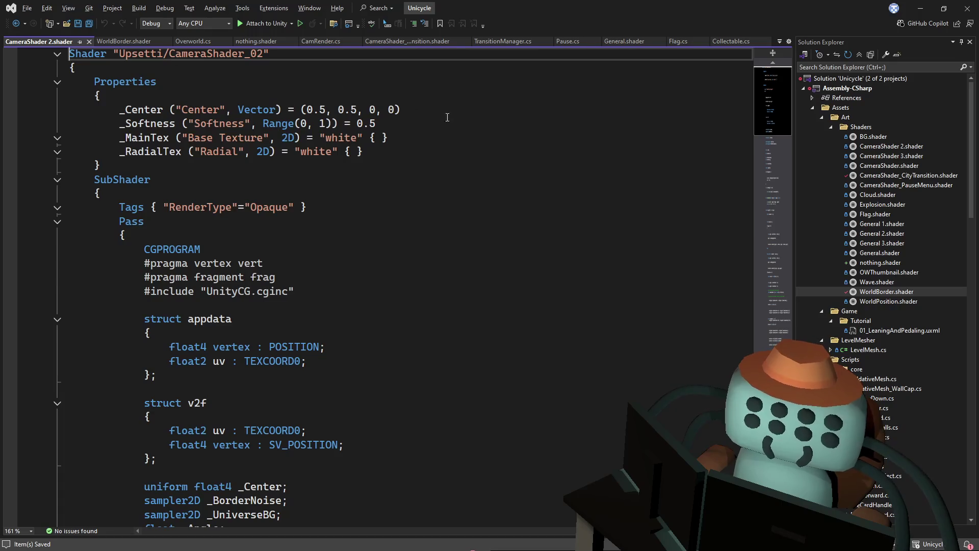
Comment out the border block from if(wp.z < 1) downward with Ctrl+K, Ctrl+C and save.
scroll(380, 138, "down", 2)
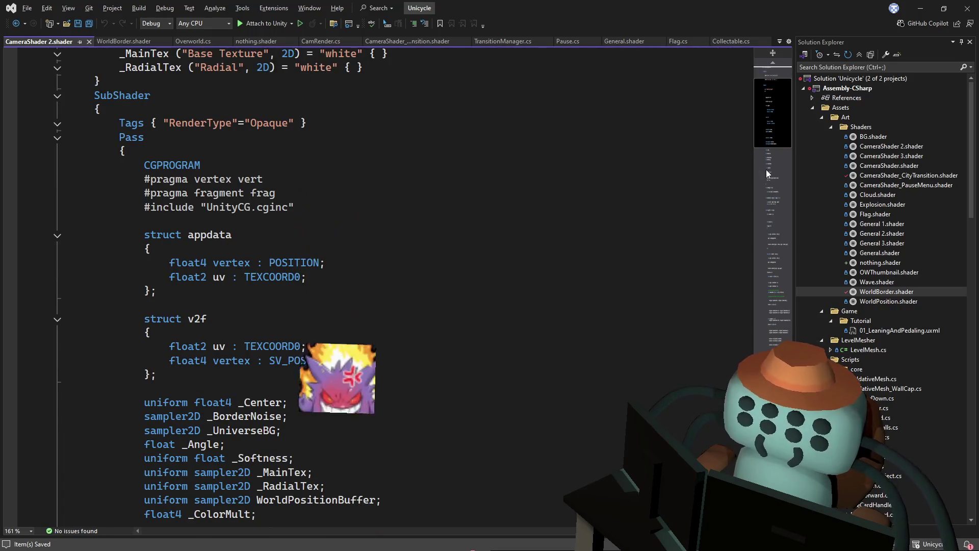
mouse_move(779, 148)
left_mouse_down()
mouse_move(764, 317)
mouse_move(777, 271)
mouse_move(768, 432)
mouse_move(768, 400)
mouse_move(768, 410)
left_mouse_up()
scroll(209, 461, "down", 1)
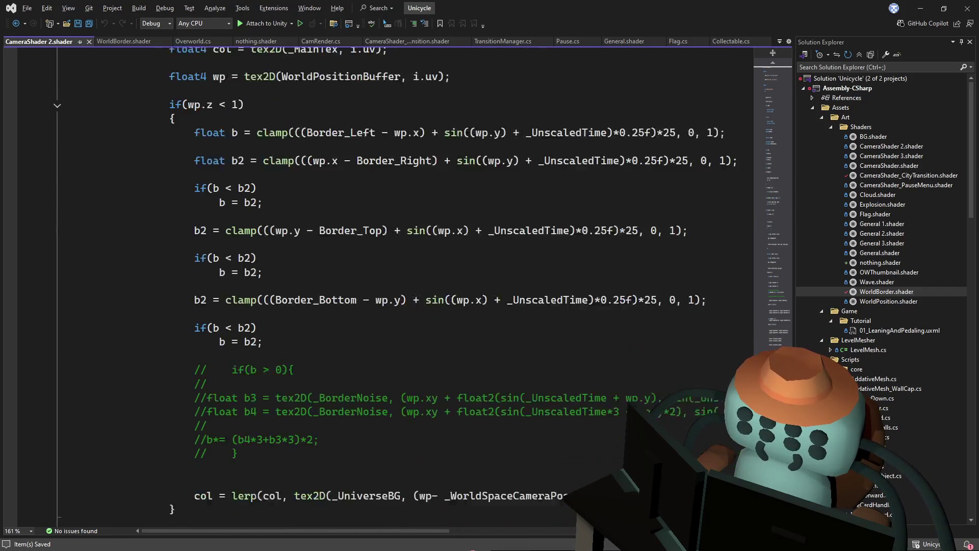
mouse_move(170, 481)
left_mouse_down()
mouse_move(156, 357)
mouse_move(169, 286)
left_mouse_up()
scroll(168, 286, "up", 2)
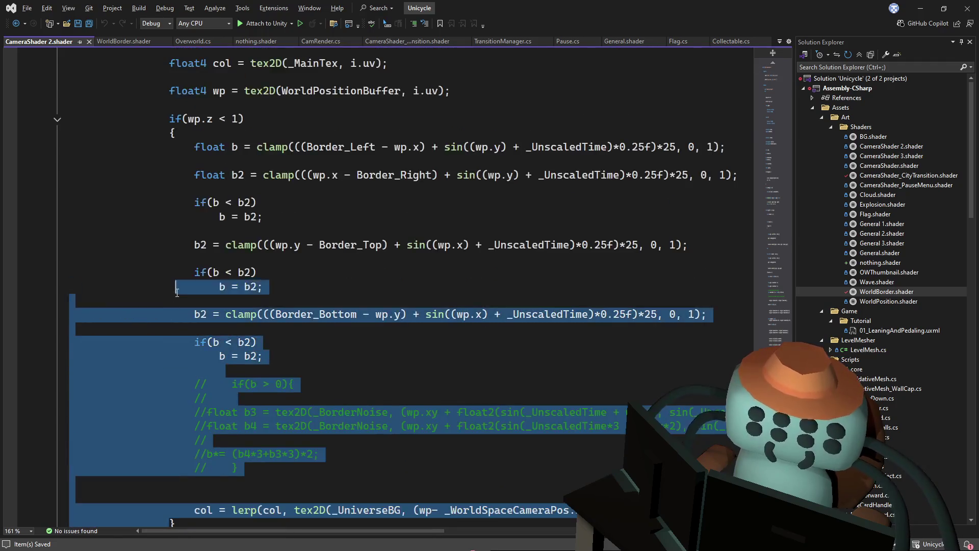
left_click(172, 162)
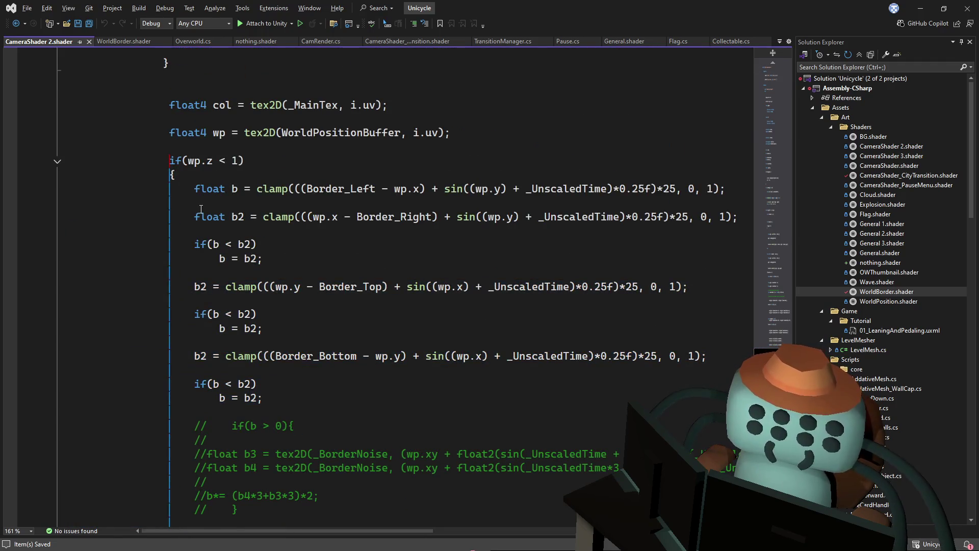
key("ctrl+k")
key("ctrl+c")
left_click(447, 301)
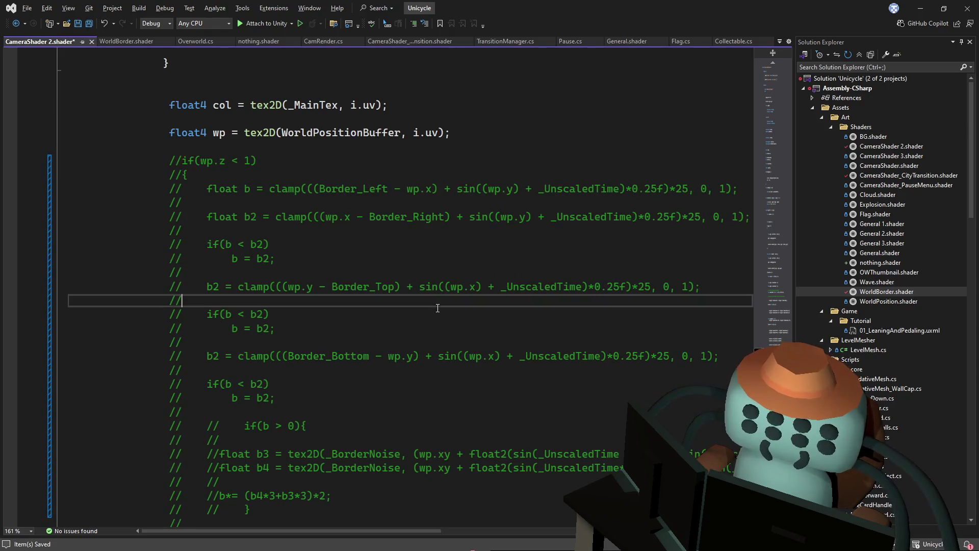
key("ctrl+s")
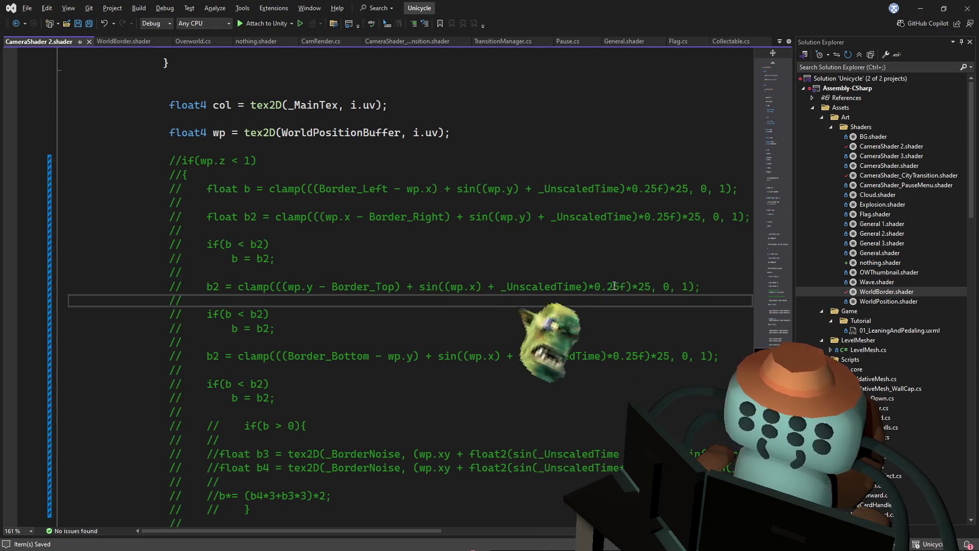
Review the code below the commented block, then switch back to Unity.
scroll(652, 291, "down", 5)
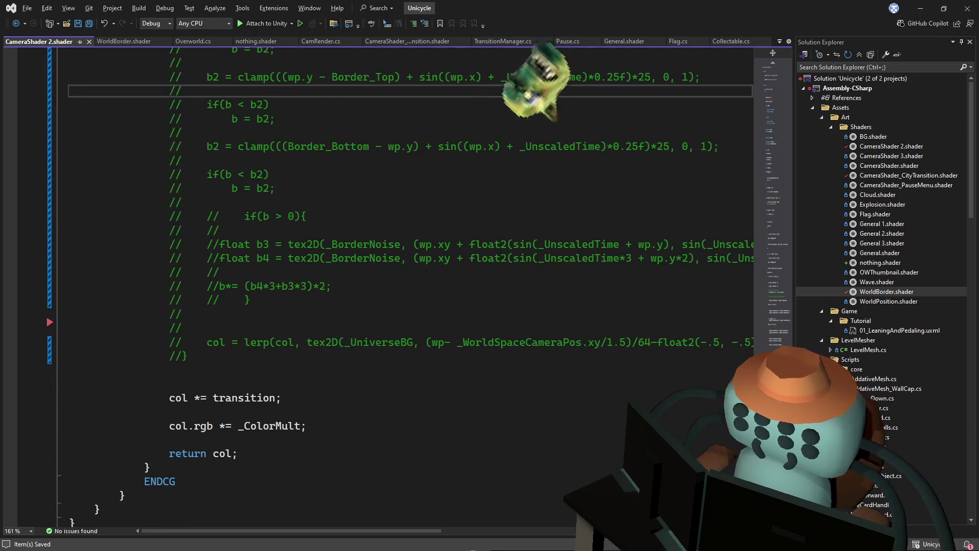
left_click(526, 244)
scroll(557, 258, "down", 1)
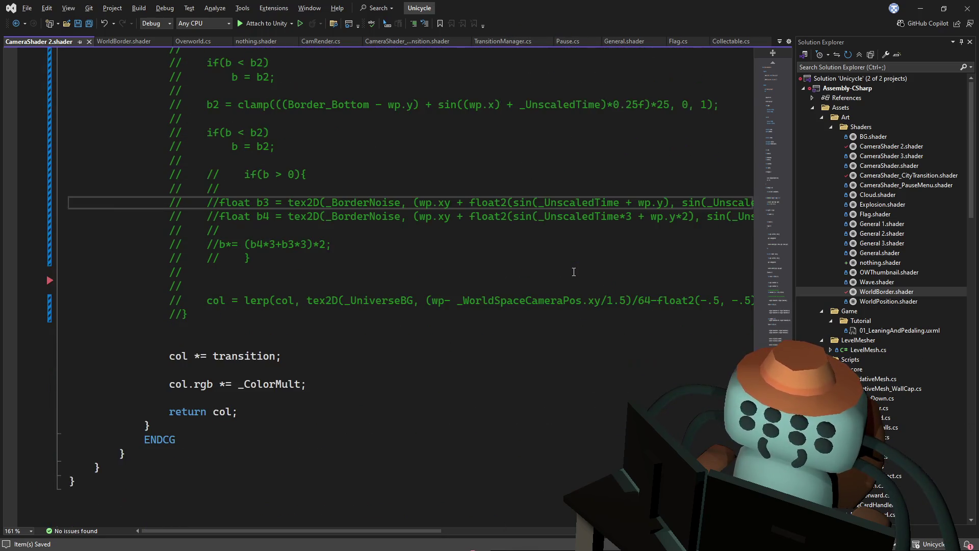
mouse_move(561, 305)
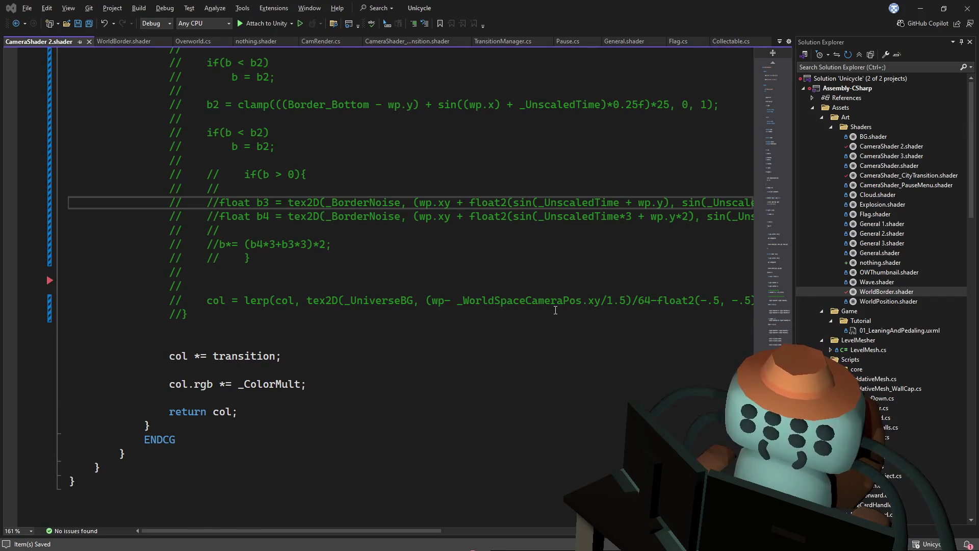
key("alt+Tab")
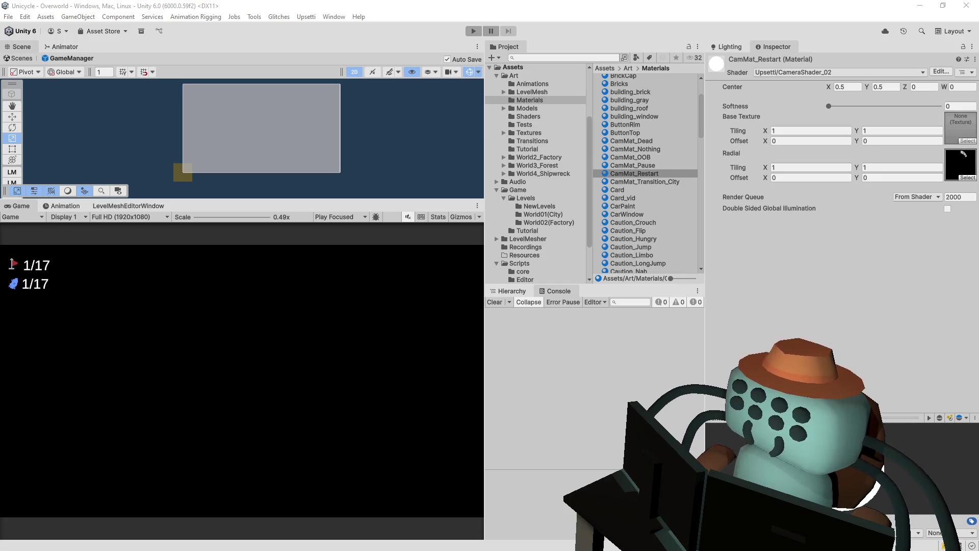
Reopen CameraShader 2.shader via Edit... on the CamMat_Restart material's Shader field.
left_click(418, 26)
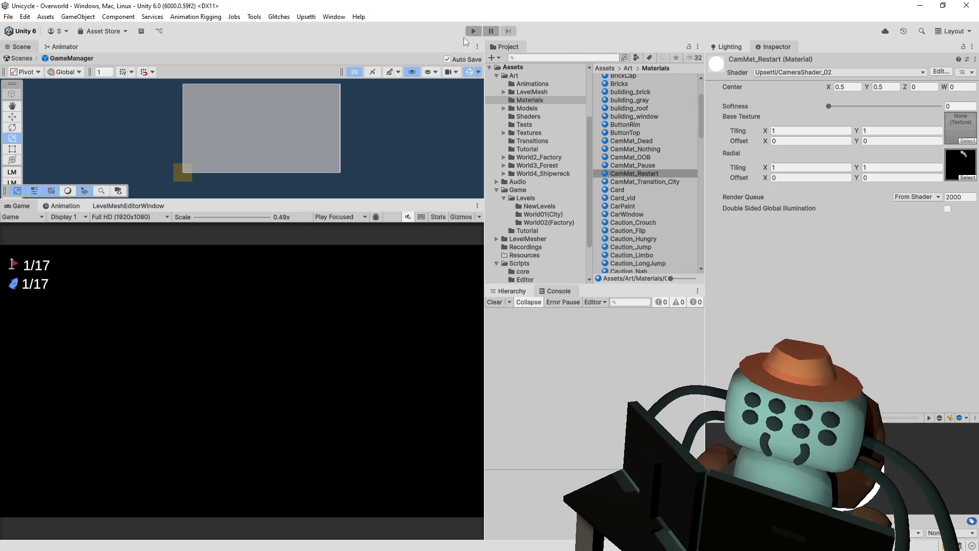
left_click(940, 72)
scroll(278, 146, "up", 7)
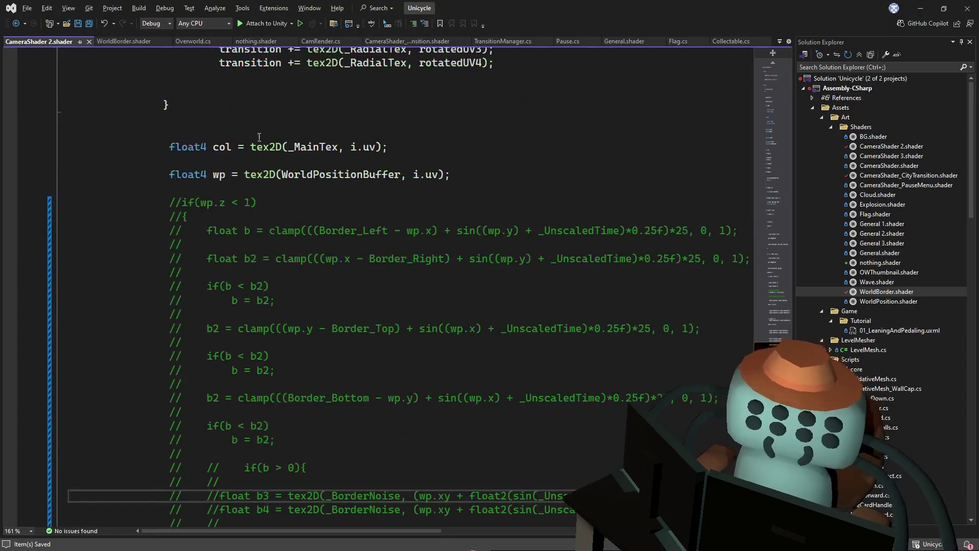
Check the commented border block in CameraShader 2.shader is intact, then return to Unity.
scroll(198, 207, "down", 1)
left_click_drag(189, 162, 190, 313)
scroll(190, 313, "up", 1)
left_click(199, 248)
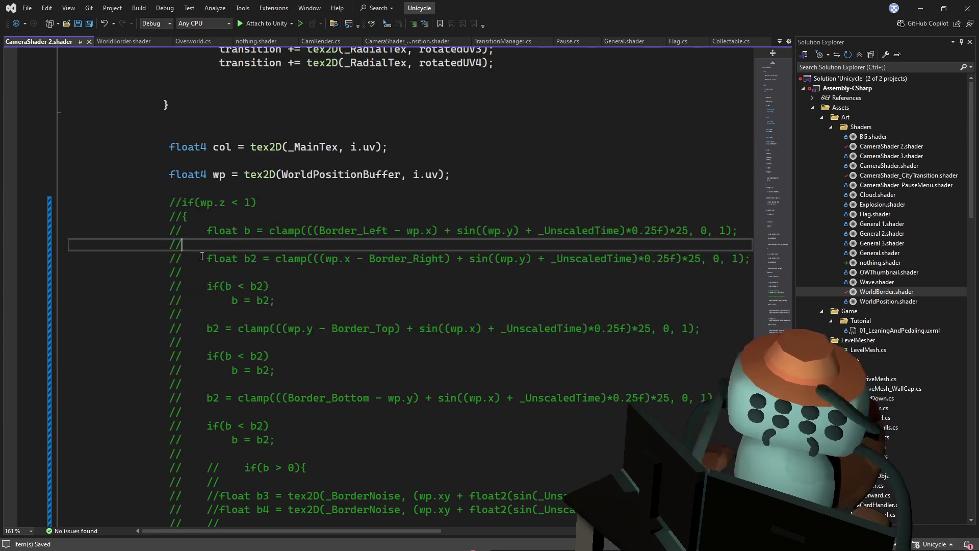
key("alt+Tab")
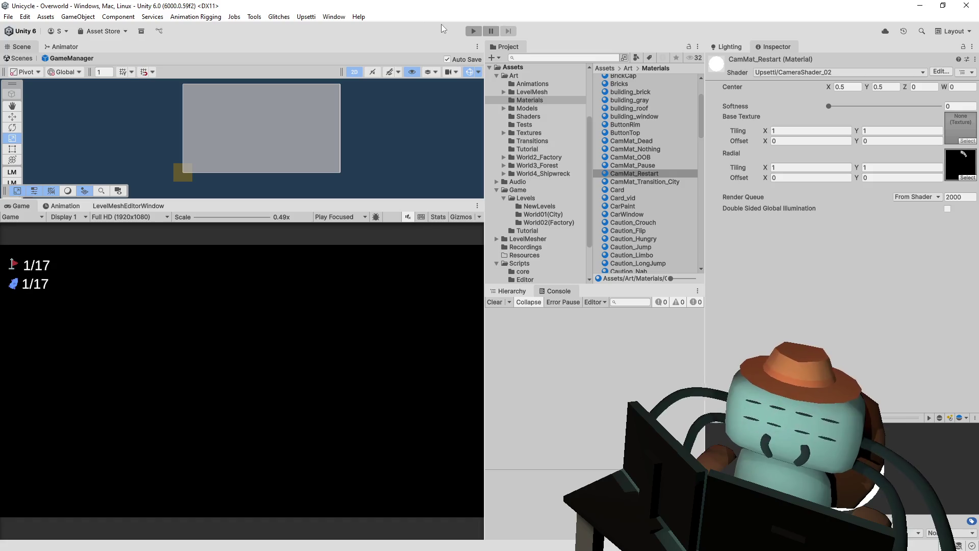
Select CamMat_Pause and open its CameraShader_PauseMenu shader, scrolling to the border block.
left_click(647, 165)
left_click(941, 72)
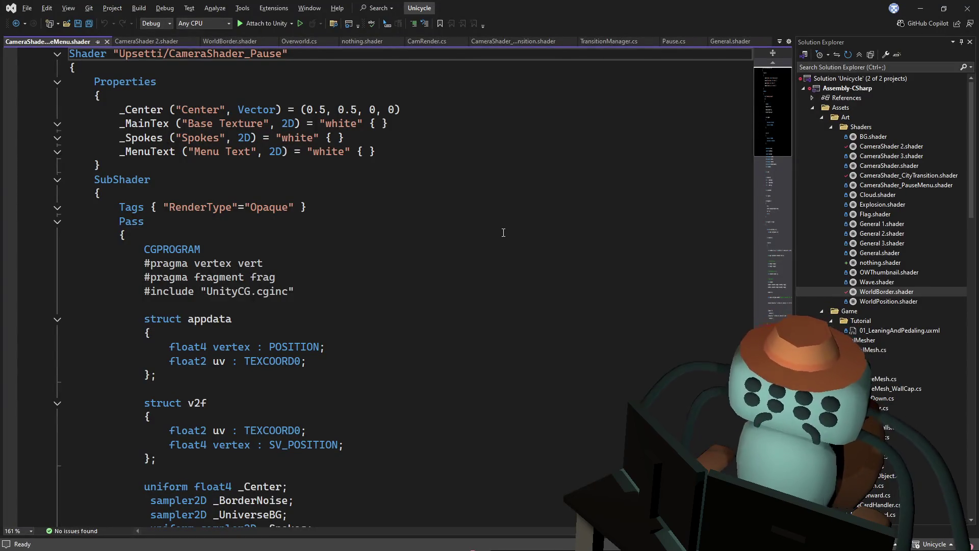
scroll(599, 196, "down", 11)
left_click_drag(784, 176, 755, 337)
scroll(756, 341, "down", 1)
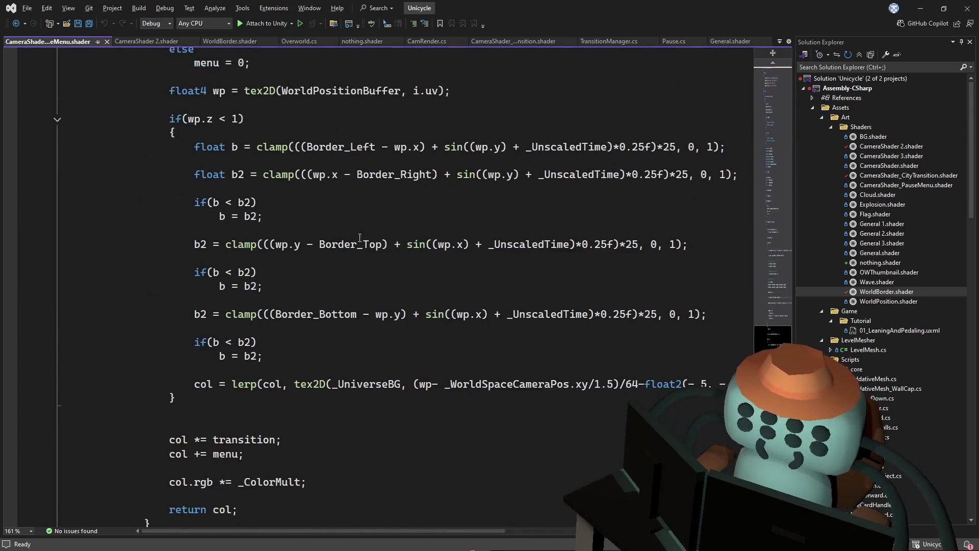
scroll(233, 289, "down", 1)
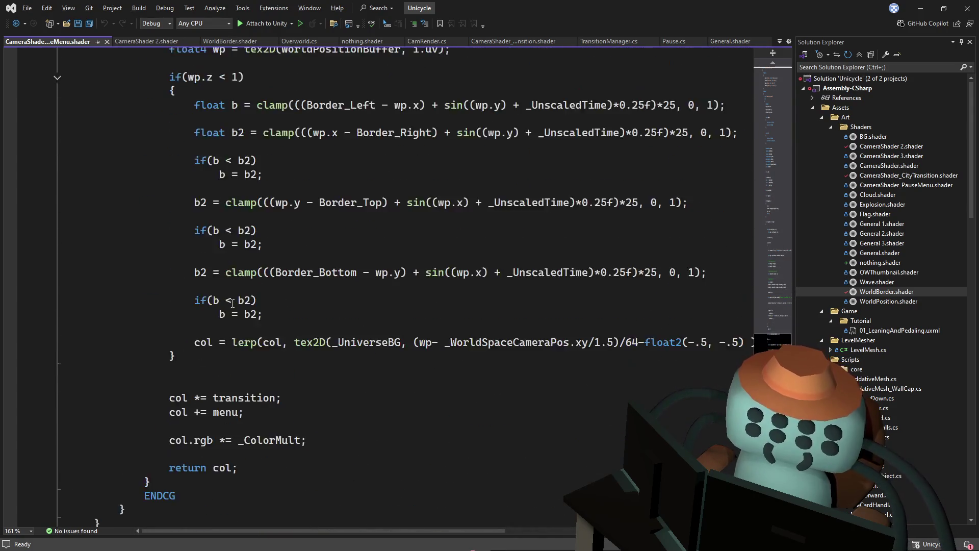
scroll(233, 290, "up", 2)
Prefix every line of the border if block with //, save, and return to Unity.
left_click_drag(171, 162, 167, 449)
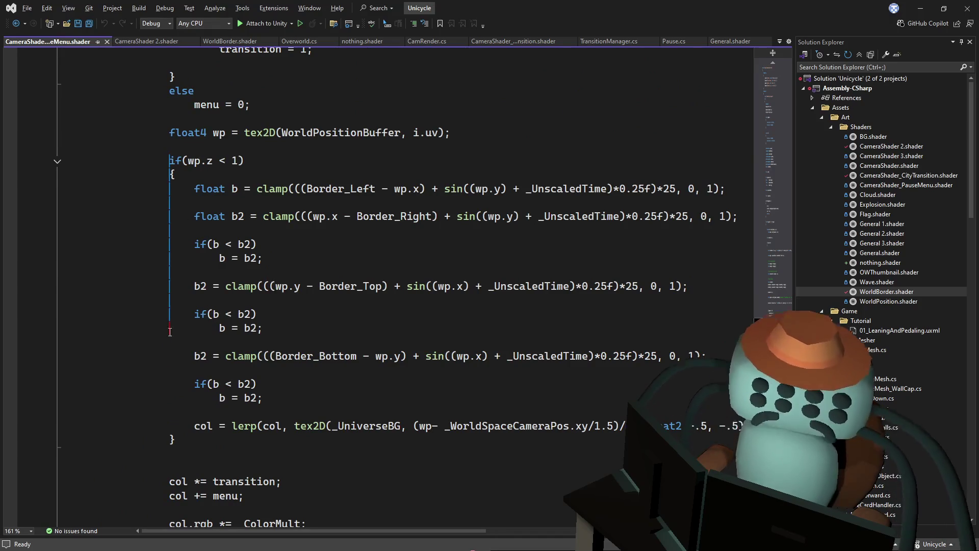
left_click(171, 427)
left_click_drag(169, 439, 182, 162)
key("Left")
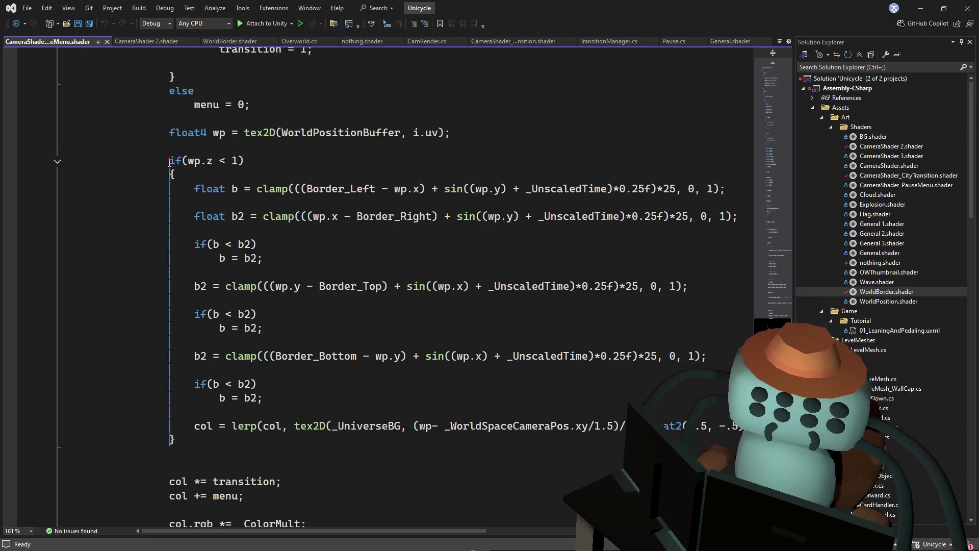
type("//")
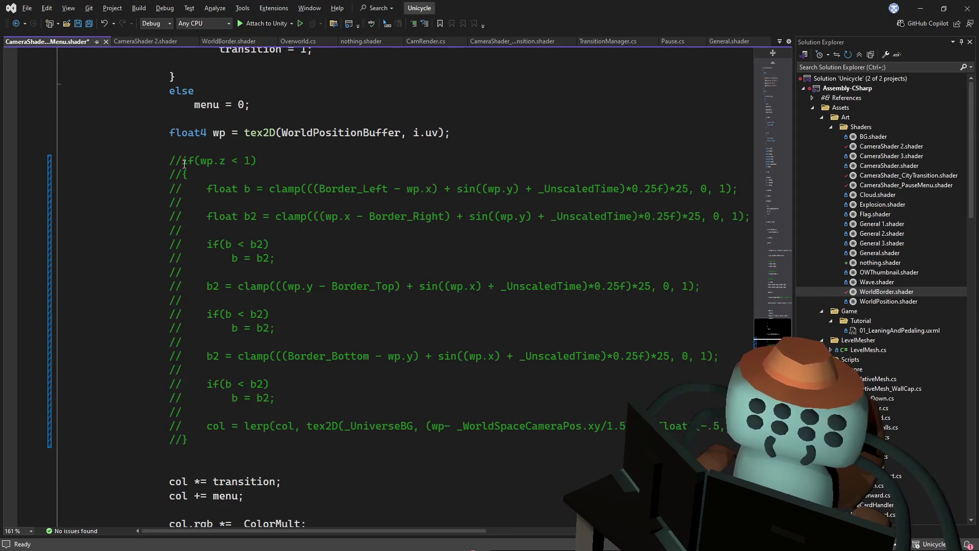
left_click(278, 162)
key("ctrl+s")
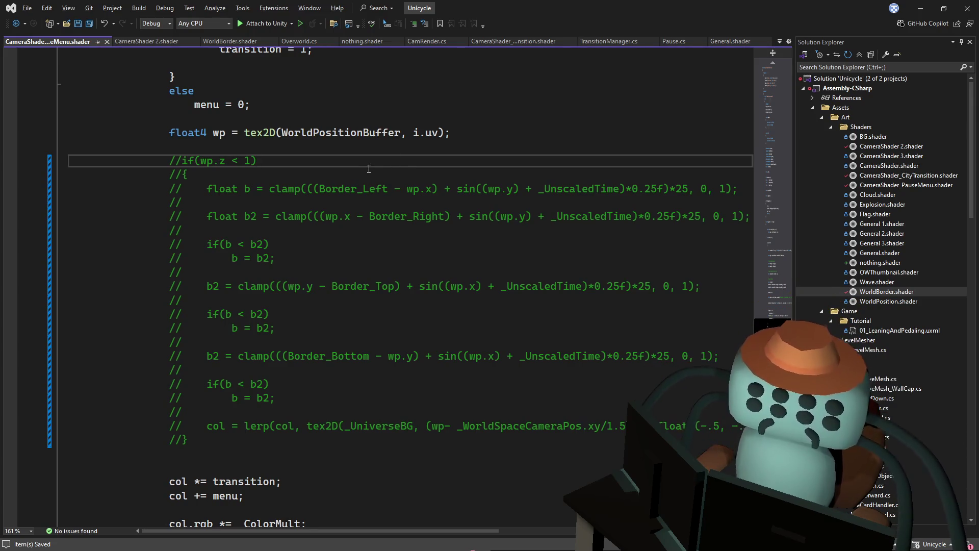
left_click(399, 151)
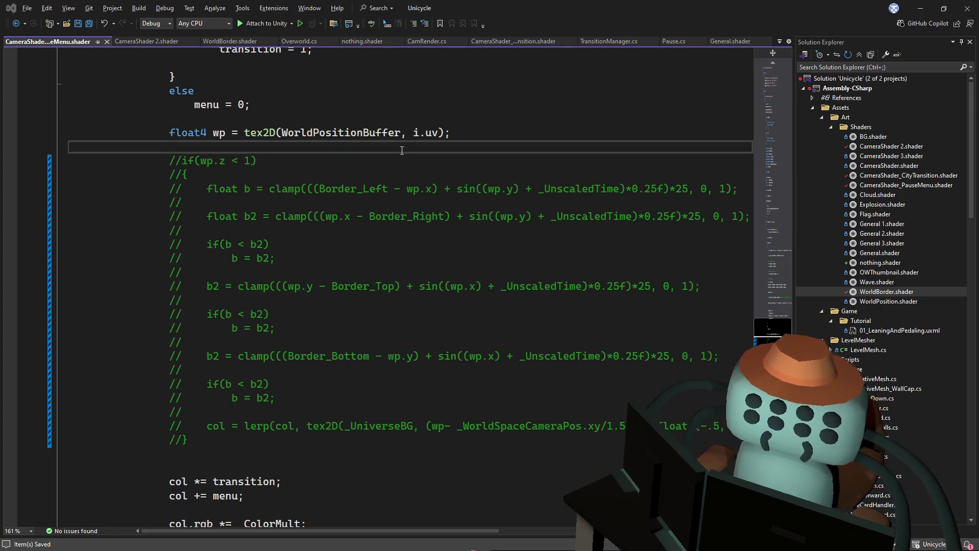
key("alt+Tab")
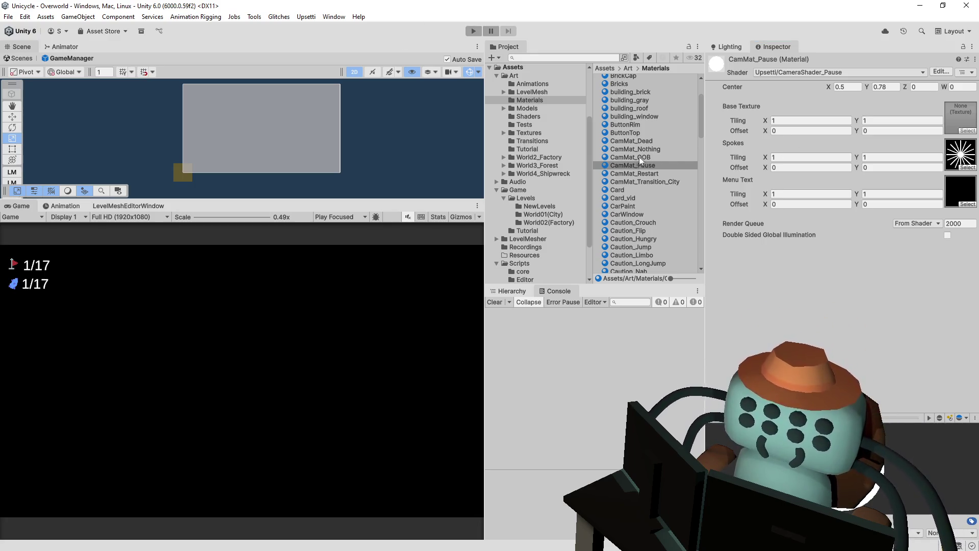
Select CamMat_OOB and review its CameraShader 2 shader code.
key("Up")
key("alt+Tab")
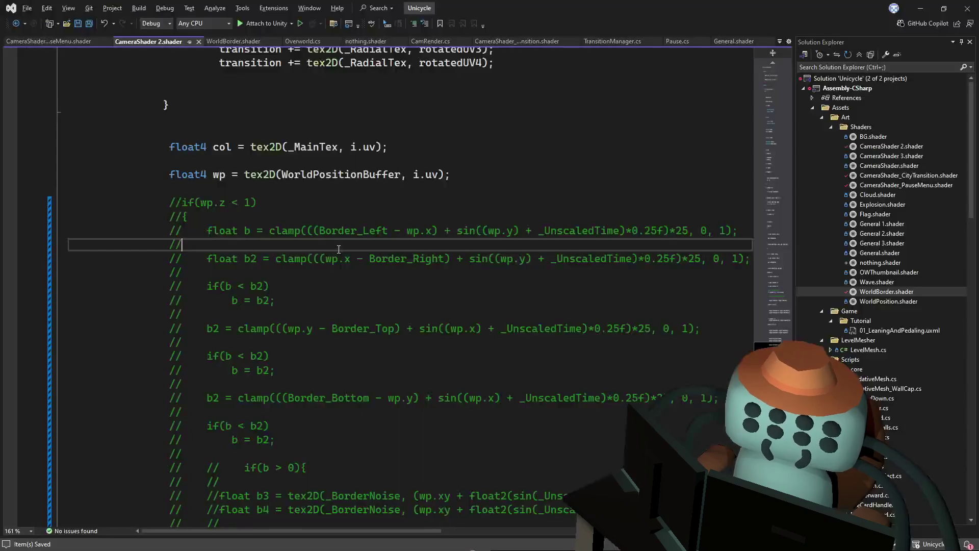
scroll(347, 246, "down", 5)
scroll(348, 246, "down", 3)
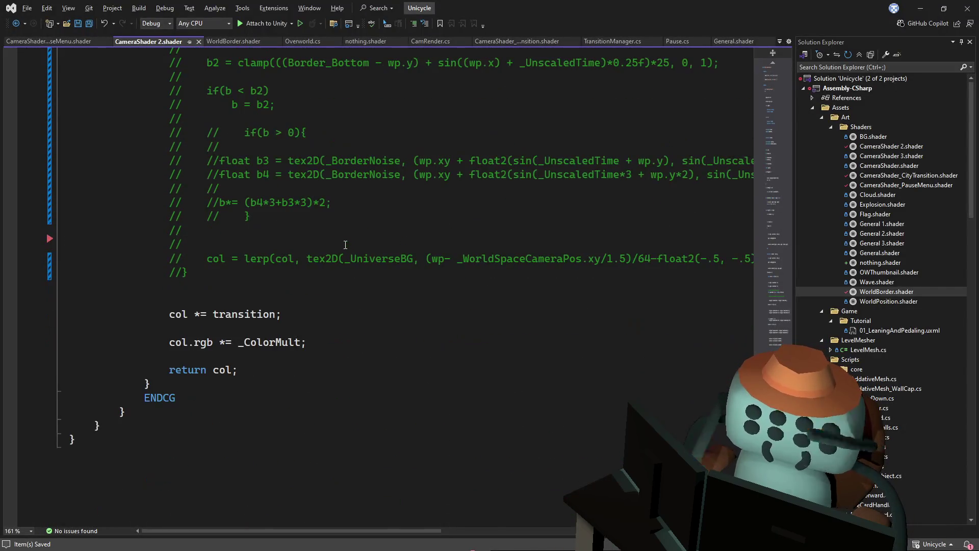
key("alt+Tab")
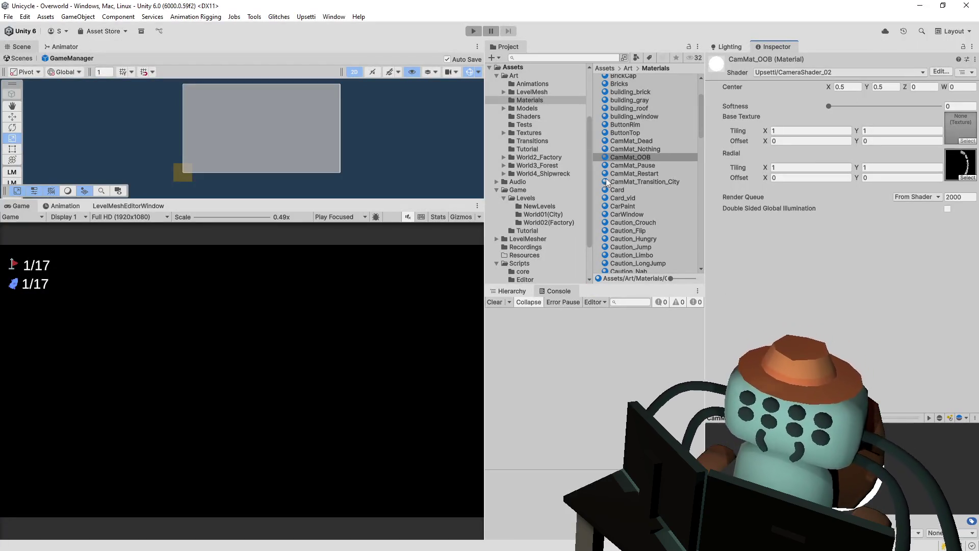
Open CamMat_Nothing's nothing.shader, whose frag just returns i.color, then return to Unity.
left_click(650, 148)
left_click(943, 71)
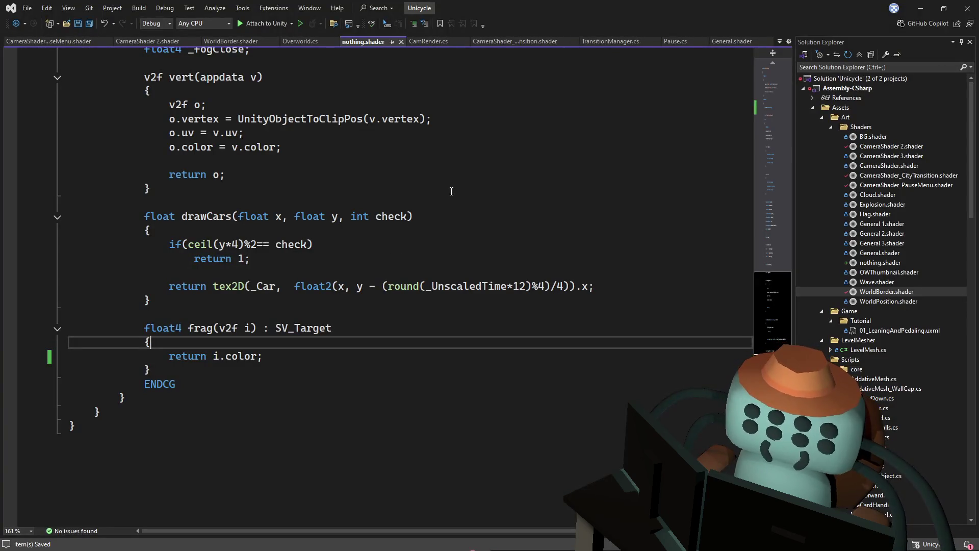
scroll(449, 192, "up", 8)
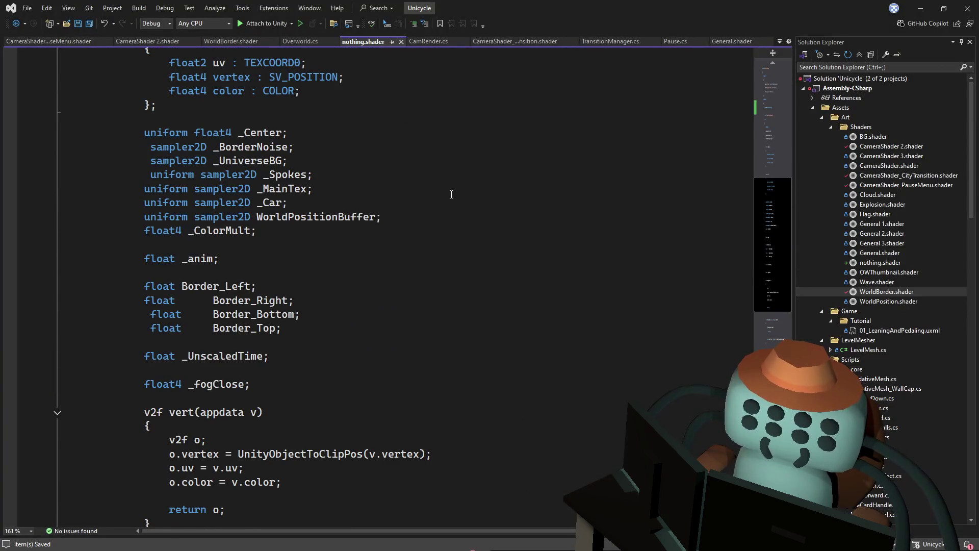
mouse_move(772, 234)
left_mouse_down()
mouse_move(782, 170)
mouse_move(749, 87)
mouse_move(727, 133)
mouse_move(715, 239)
left_mouse_up()
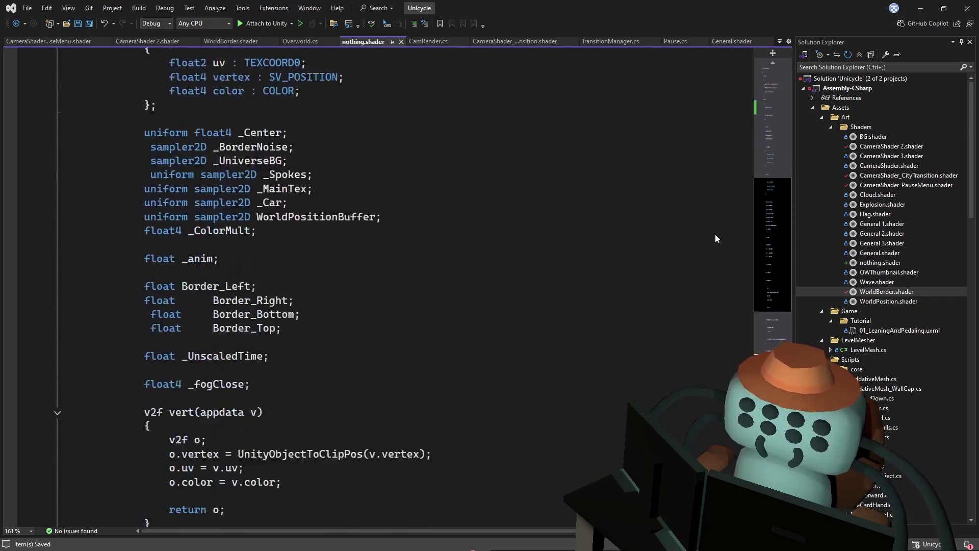
scroll(716, 238, "down", 8)
left_click(620, 311)
scroll(619, 312, "down", 4)
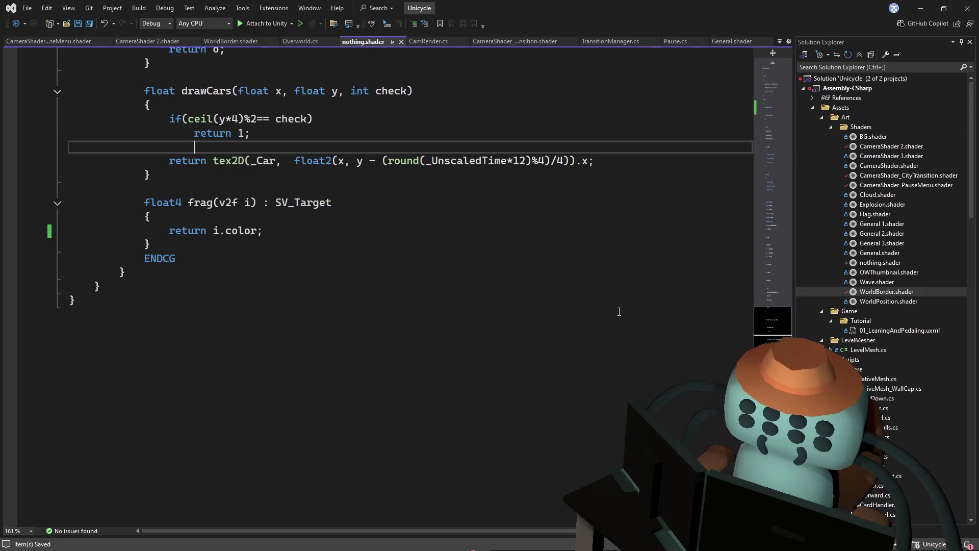
scroll(561, 301, "down", 2)
scroll(501, 289, "up", 3)
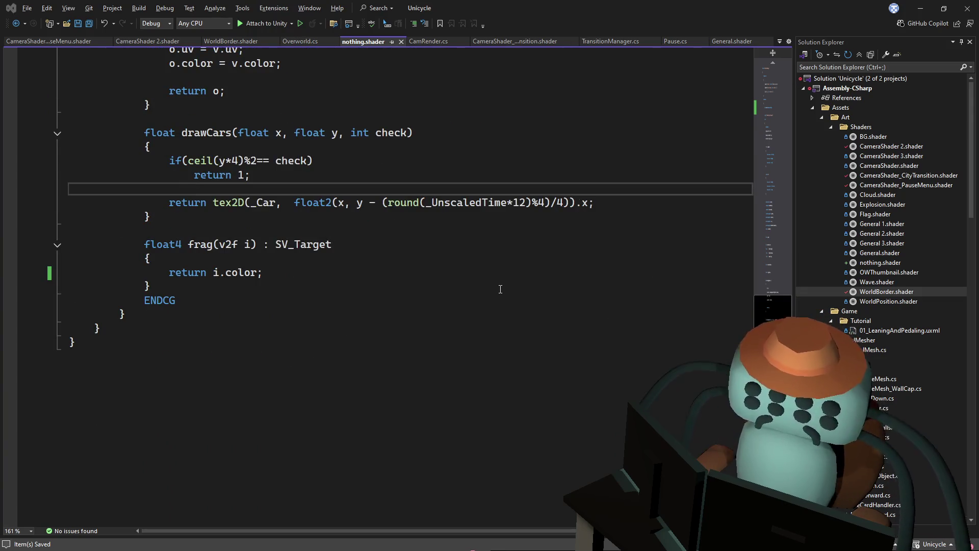
key("alt+Tab")
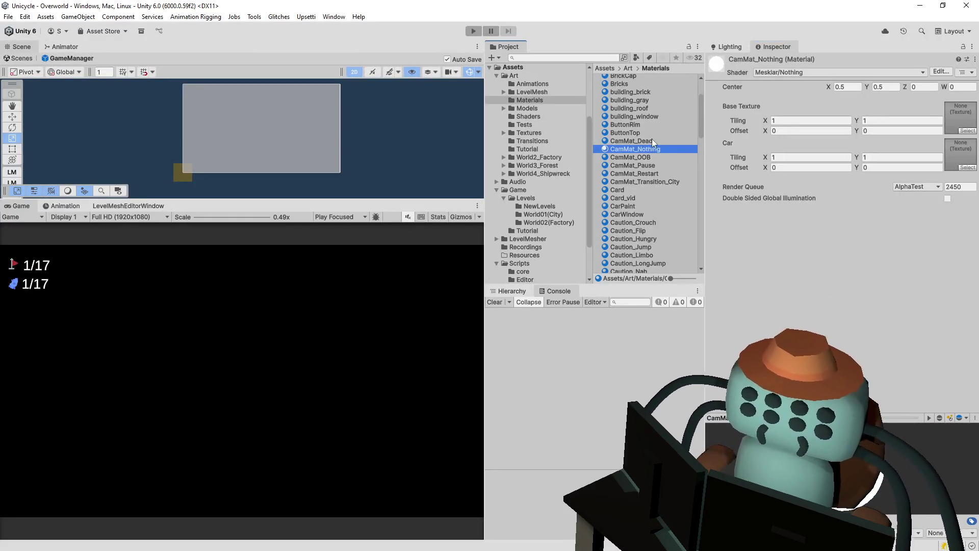
Inspect the CamMat_Dead material and check its CameraShader_02 shader code in Visual Studio.
left_click(648, 142)
left_click(941, 72)
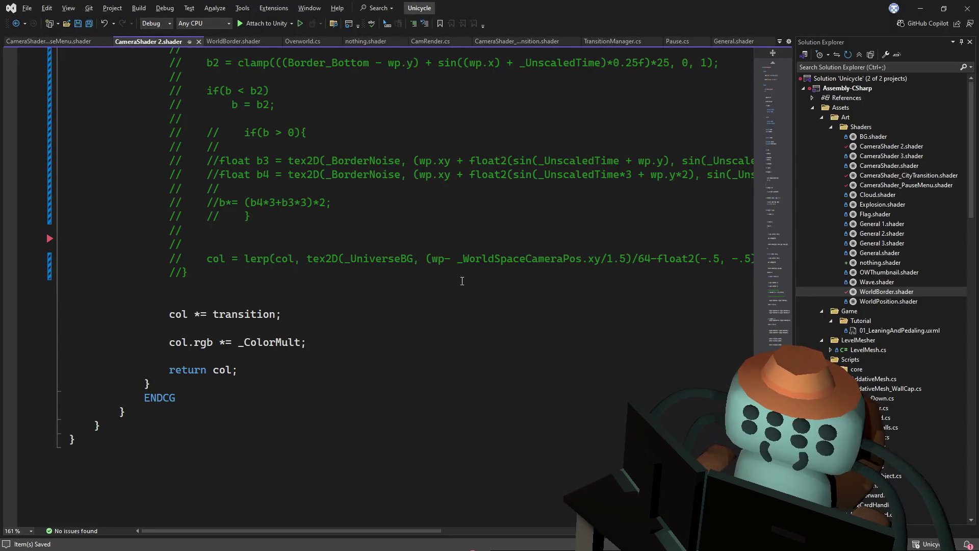
key("alt+Tab")
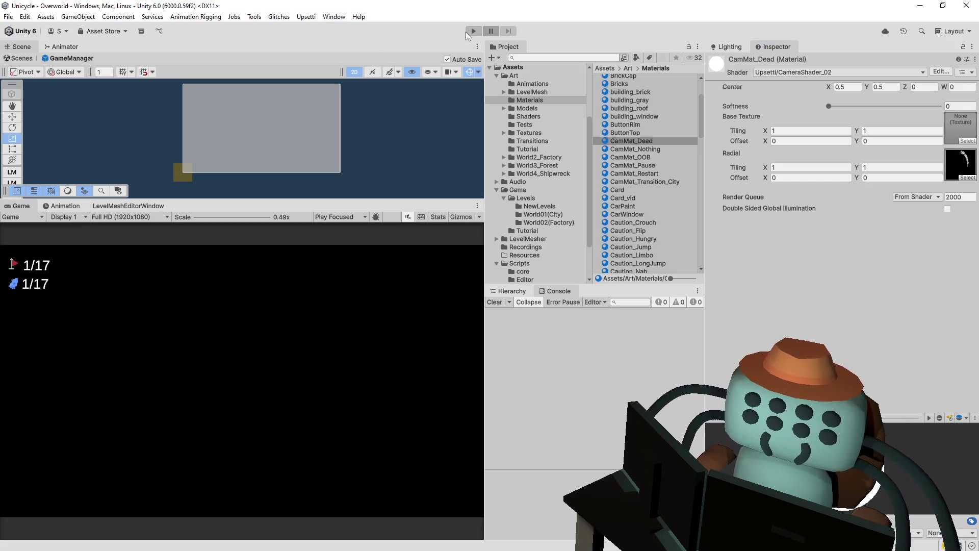
Enter play mode to test the game.
left_click(467, 32)
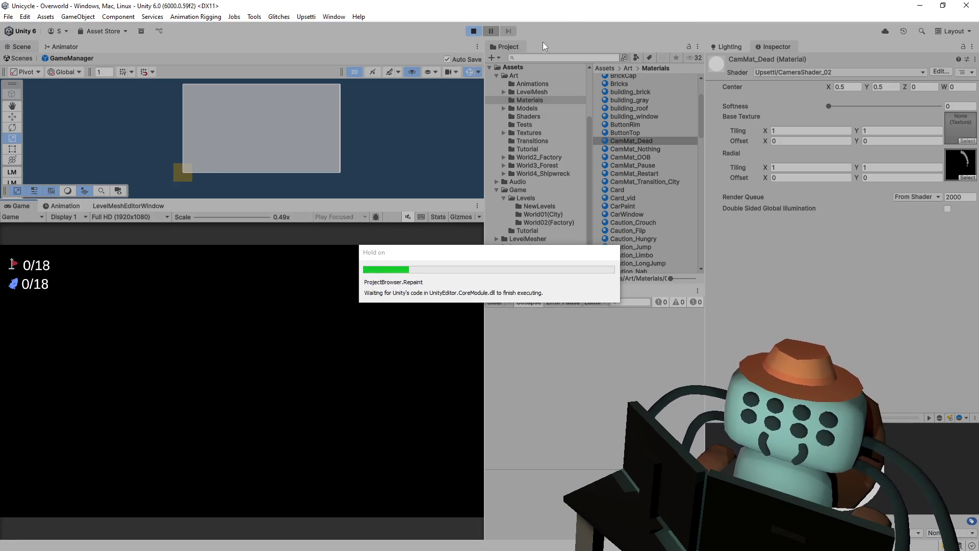
Stop play mode and leave the GameManager prefab for the Overworld scene.
left_click(472, 32)
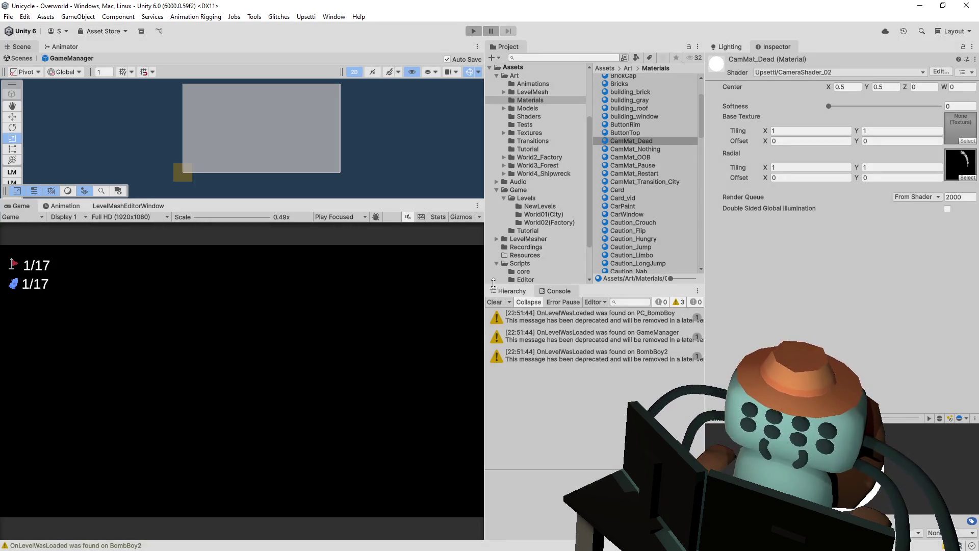
left_click(510, 291)
left_click(552, 334)
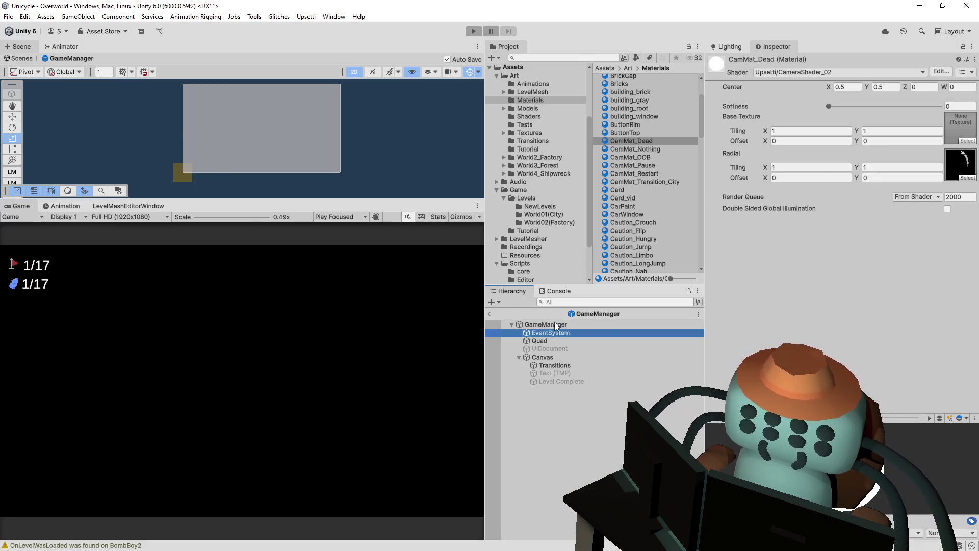
left_click(556, 326)
left_click(490, 313)
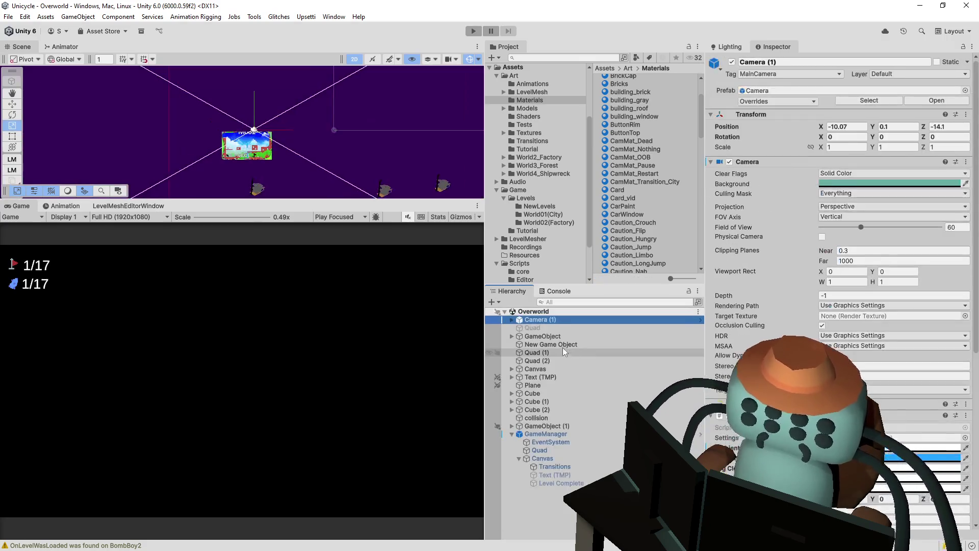
Disable the Image component on Canvas > Transitions so the level thumbnail shows.
scroll(304, 145, "down", 2)
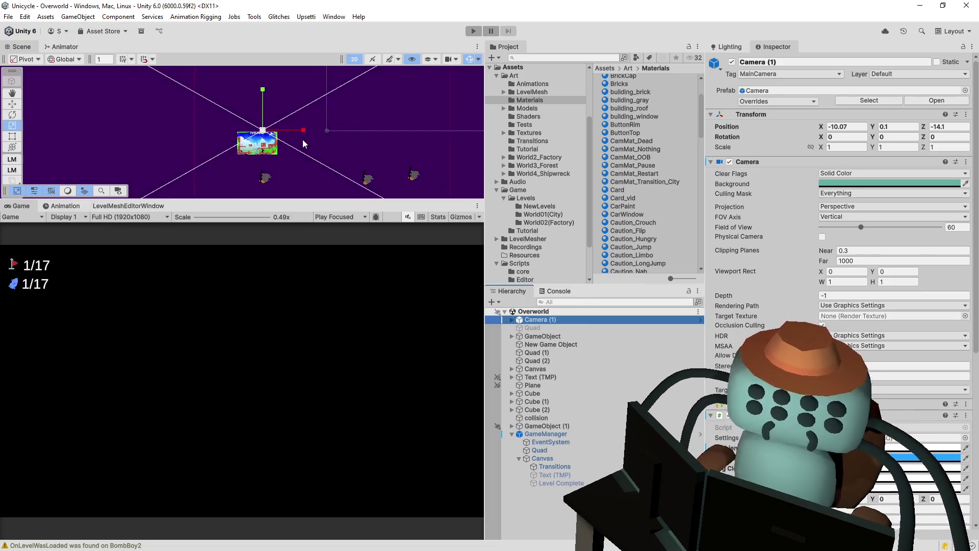
mouse_move(303, 144)
left_mouse_down()
mouse_move(344, 108)
mouse_move(303, 134)
mouse_move(329, 153)
mouse_move(339, 146)
mouse_move(288, 143)
left_mouse_up()
scroll(288, 143, "up", 1)
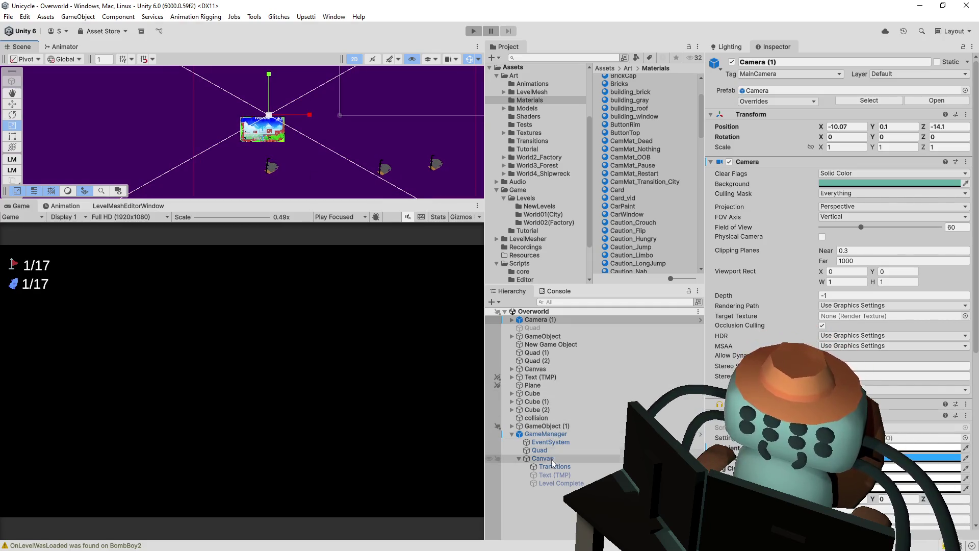
scroll(765, 357, "down", 5)
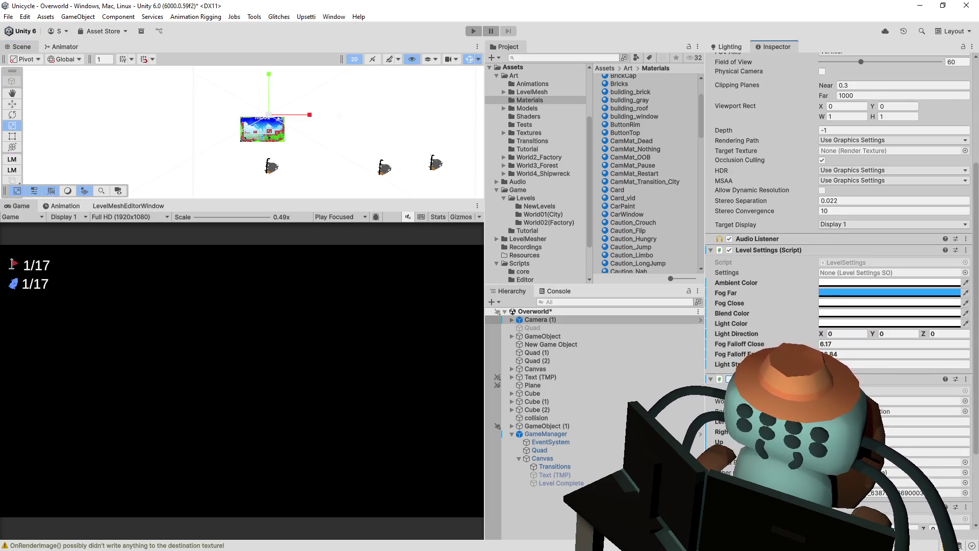
scroll(836, 245, "down", 3)
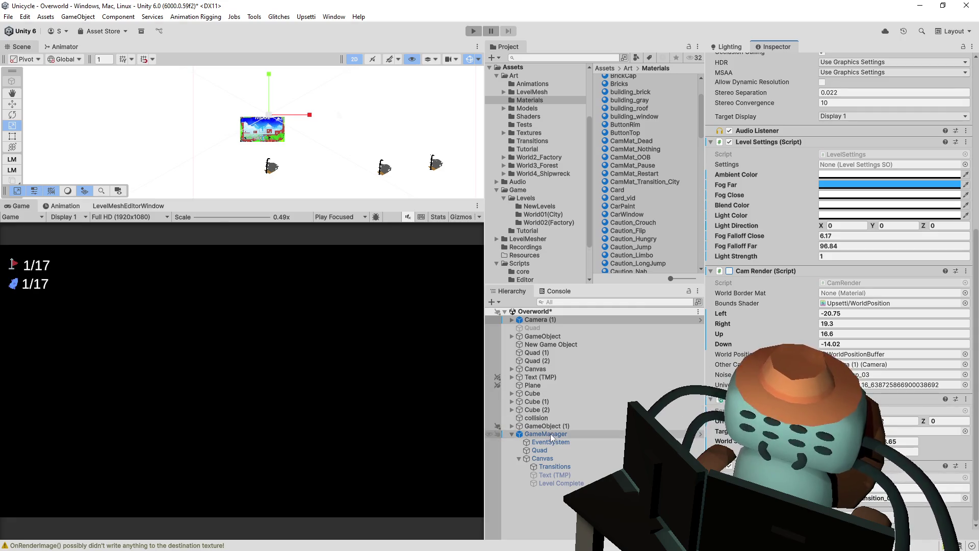
left_click(552, 467)
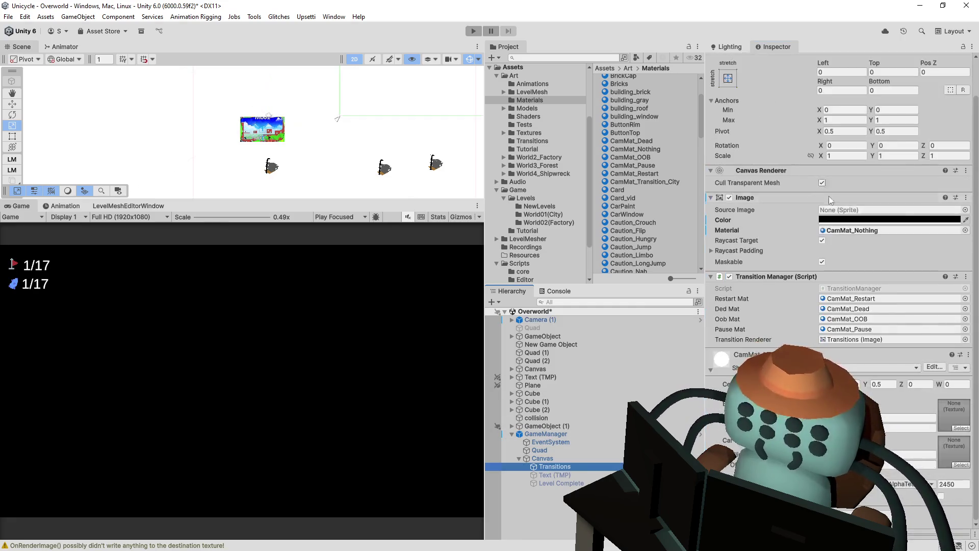
left_click(729, 197)
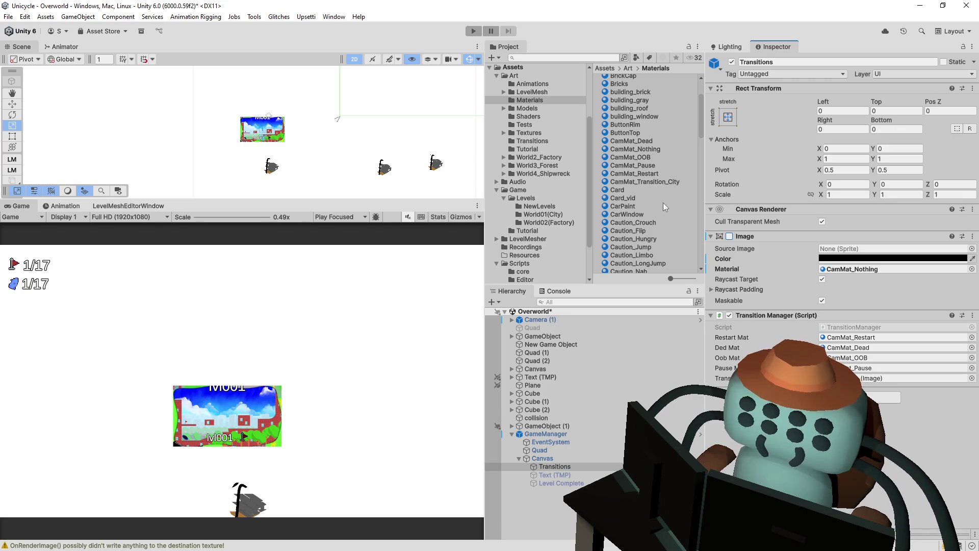
Save the Overworld scene and set Camera (1)'s Cam Render World Border Mat to WorldBorder.
key("ctrl+s")
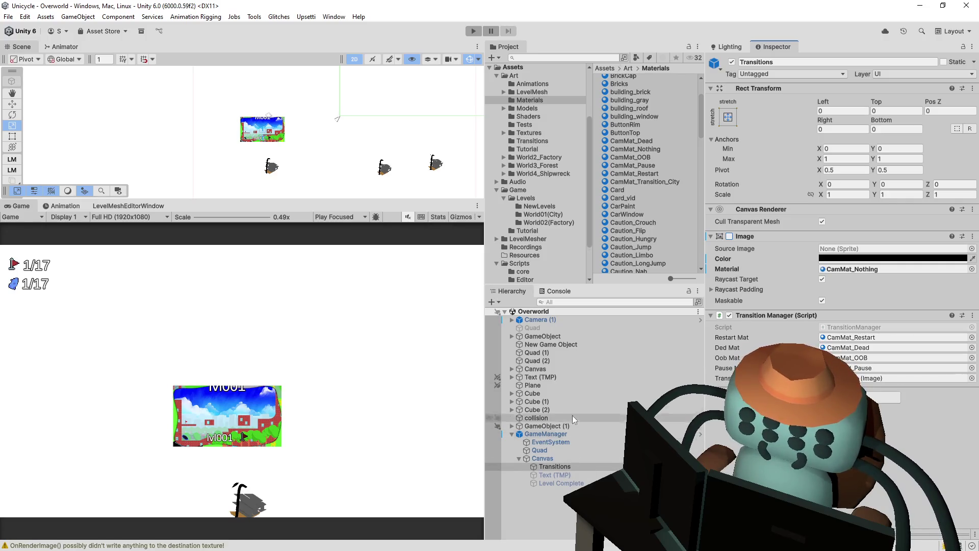
left_click(560, 320)
scroll(791, 289, "down", 8)
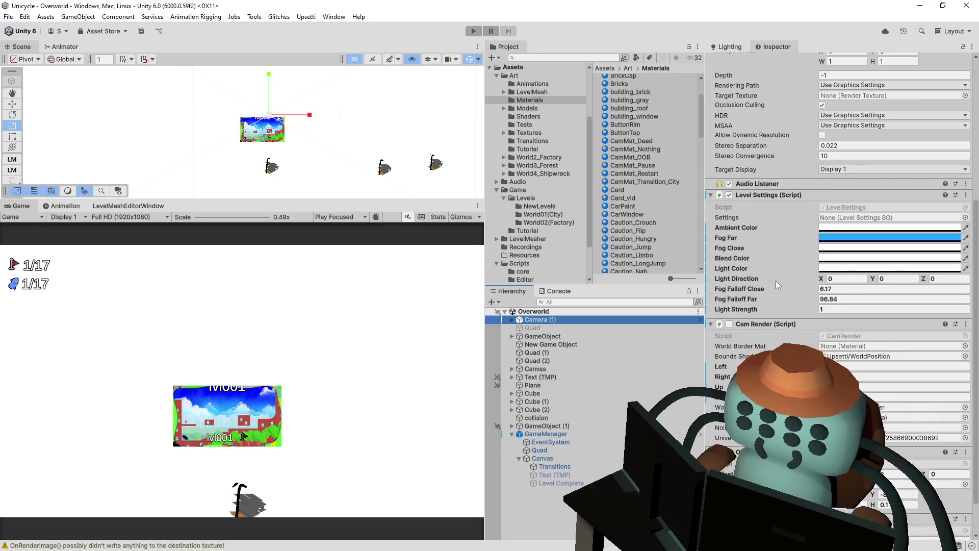
scroll(778, 285, "down", 1)
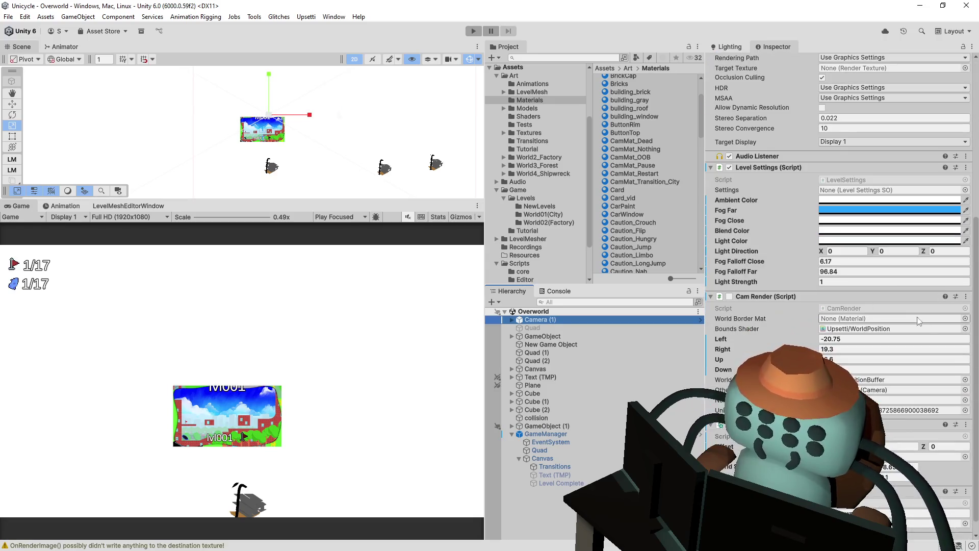
left_click(965, 319)
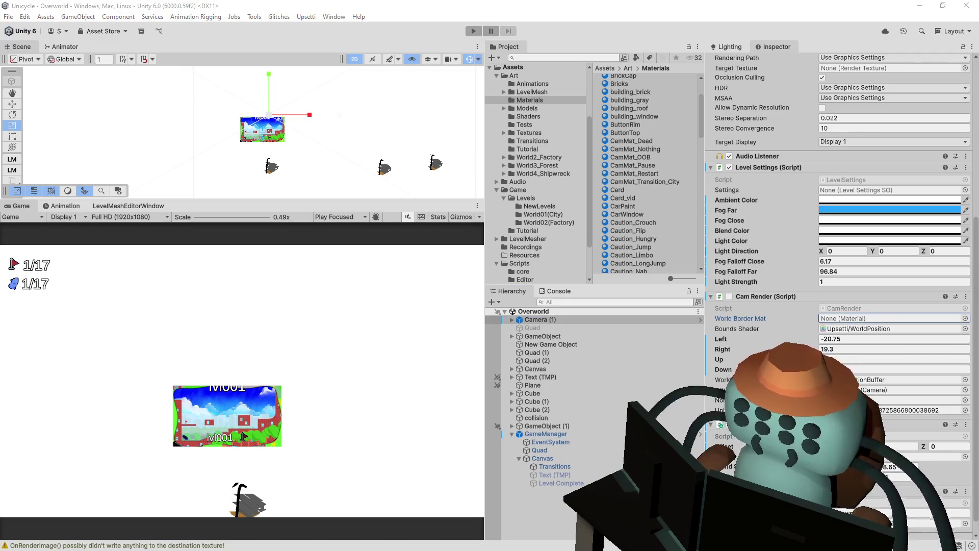
key("Return")
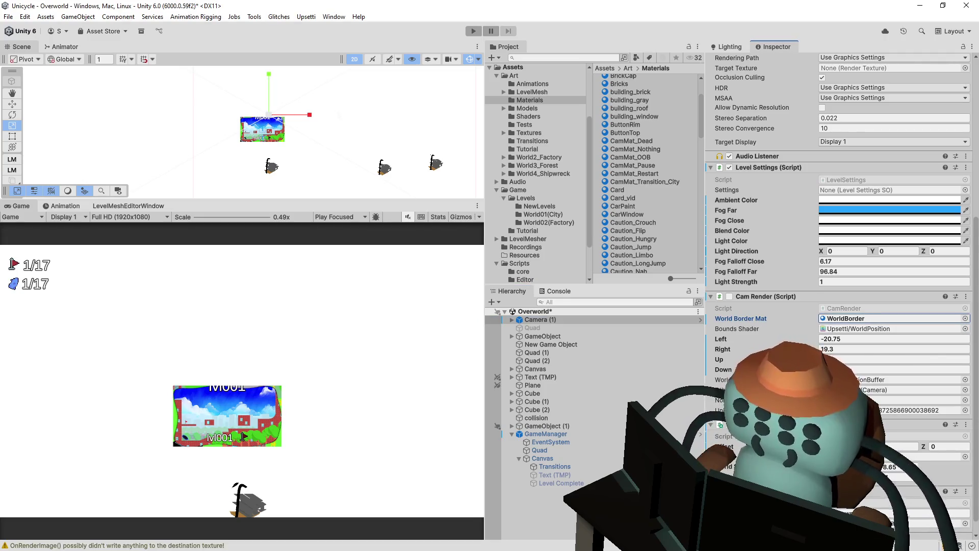
scroll(733, 301, "up", 4)
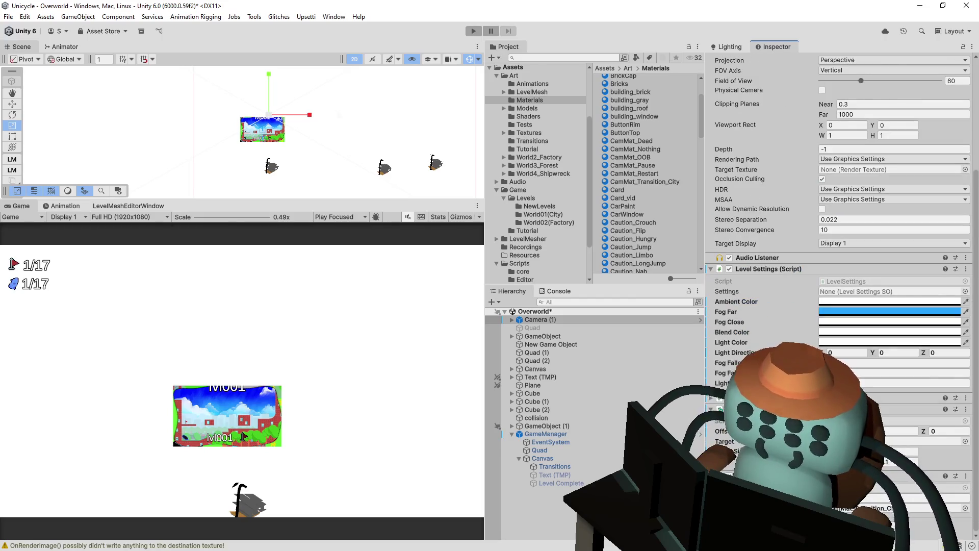
scroll(900, 351, "down", 2)
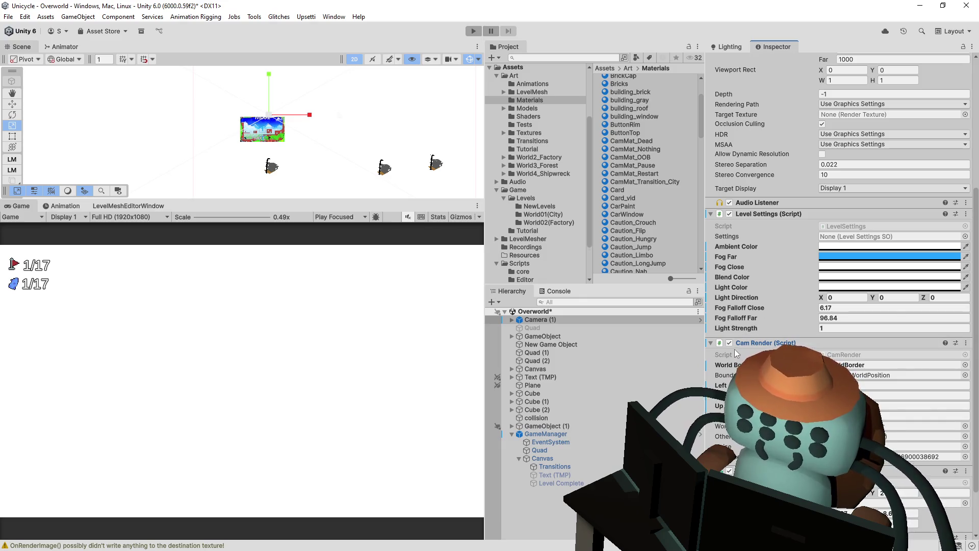
Play-test the border across the Tutoriapolis level, then stop play mode.
left_click(473, 31)
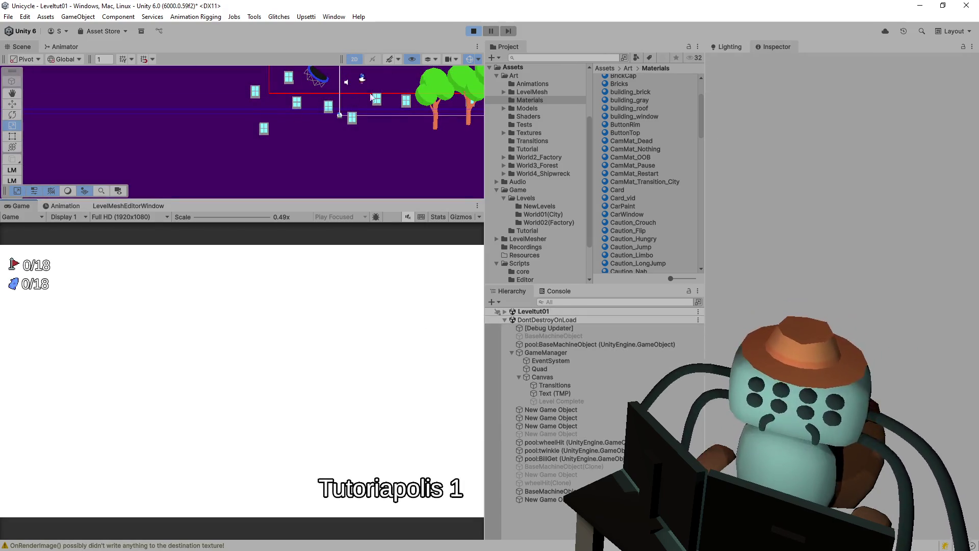
left_click_drag(380, 99, 293, 169)
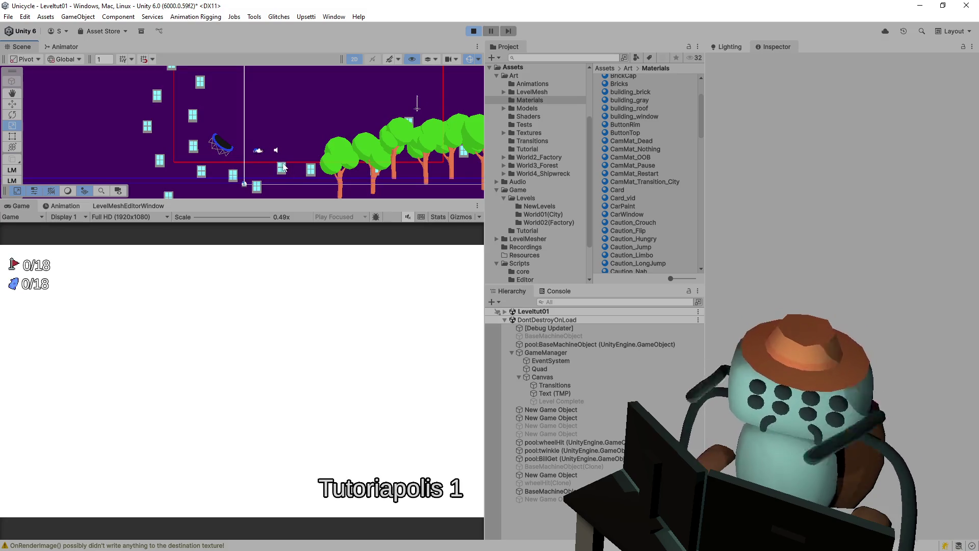
scroll(252, 161, "up", 3)
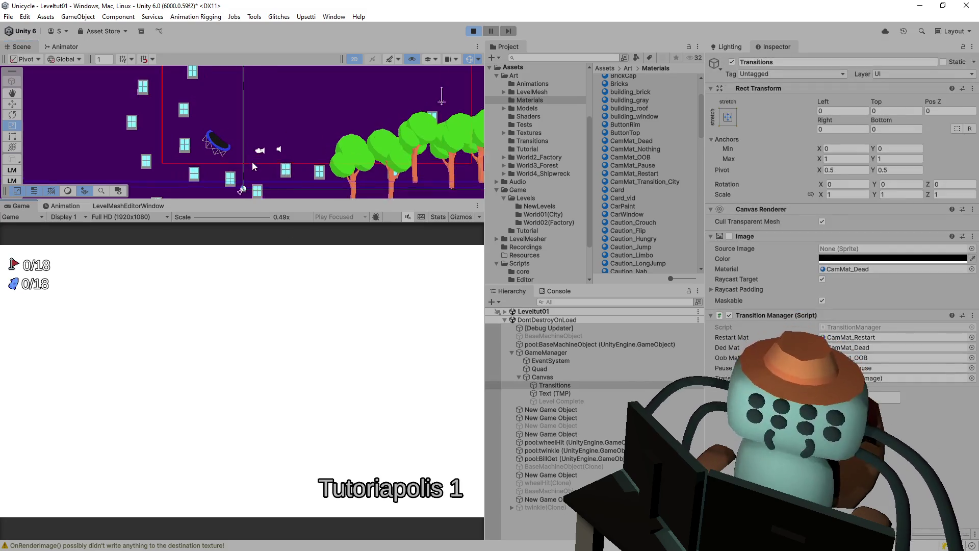
scroll(261, 165, "up", 1)
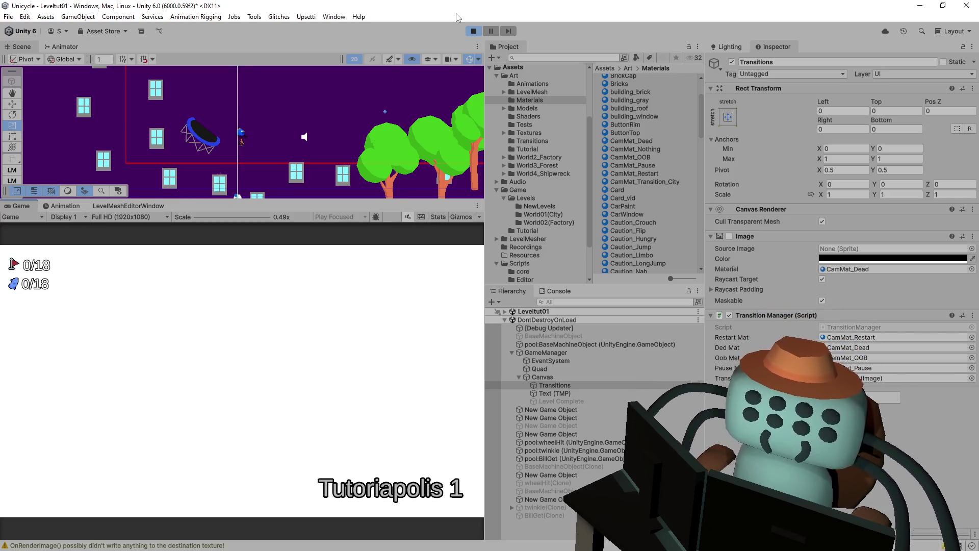
left_click(473, 31)
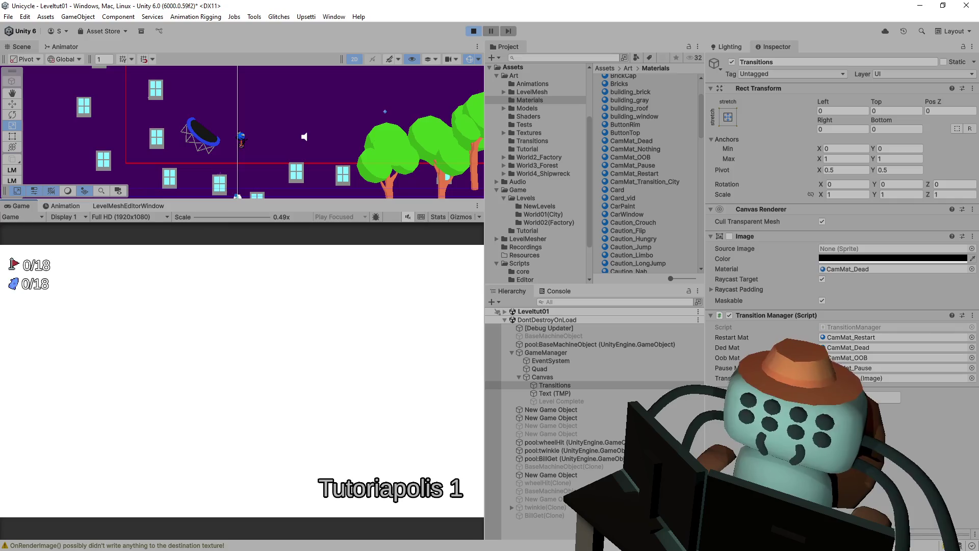
left_click_drag(376, 117, 290, 138)
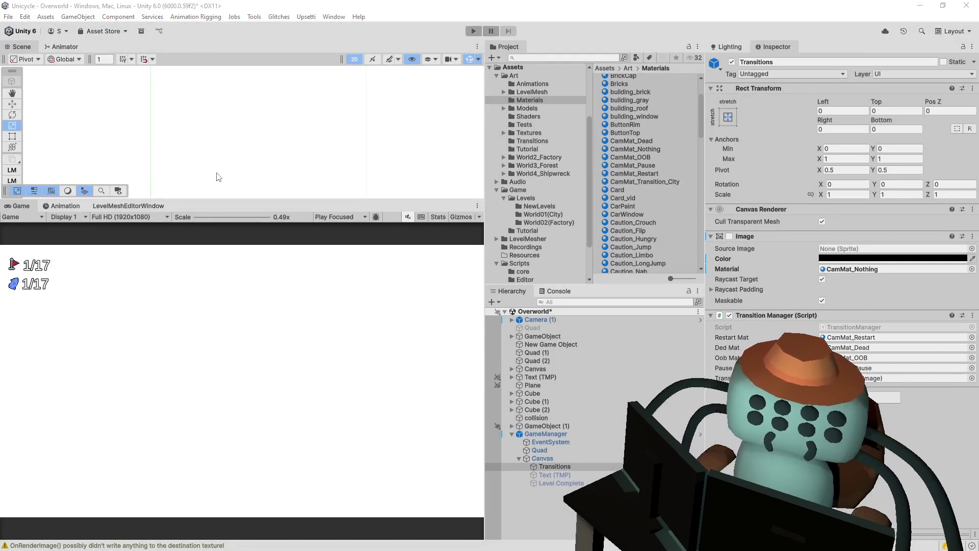
key("alt+Tab")
left_click(397, 235)
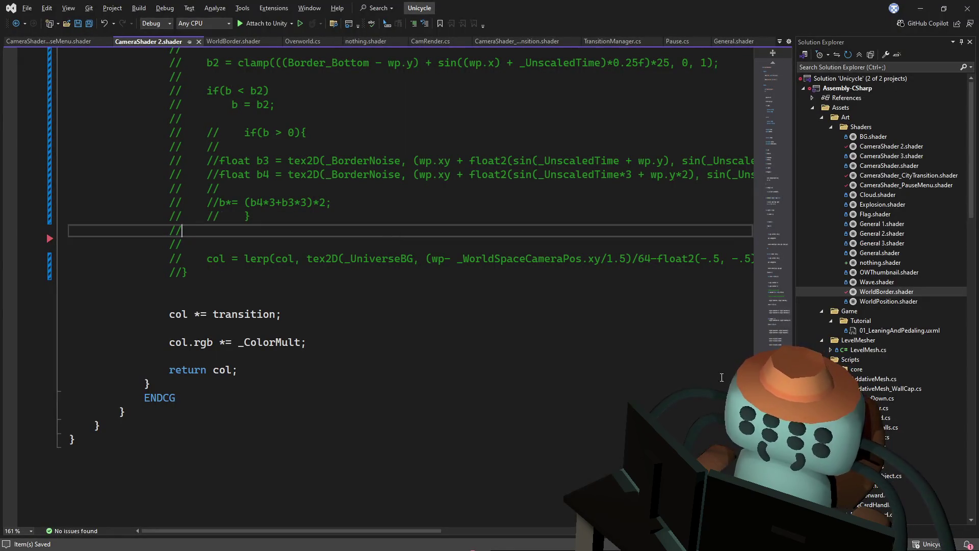
Delete the old commented-out border block and leftover blank line from CameraShader 2.shader, then save.
scroll(220, 291, "up", 5)
left_click_drag(227, 495, 238, 67)
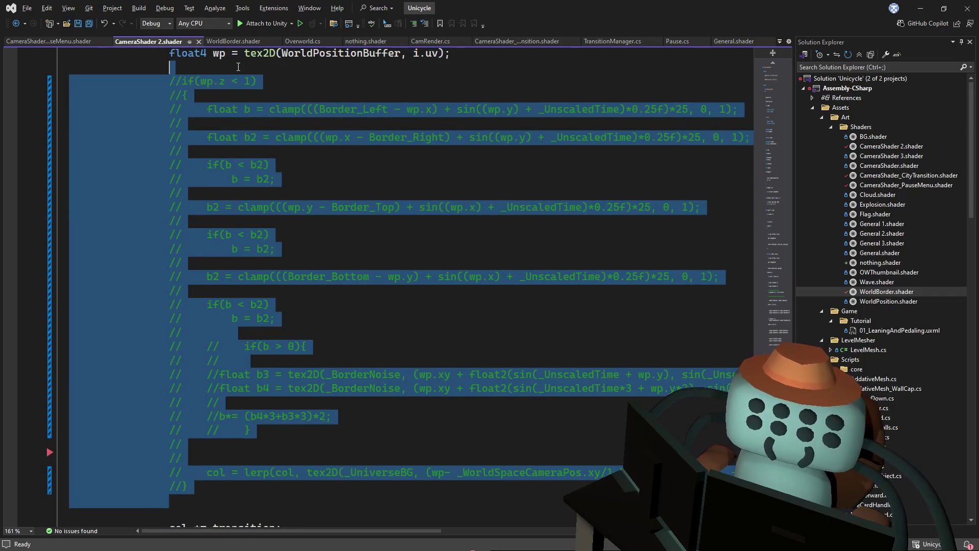
scroll(327, 155, "up", 1)
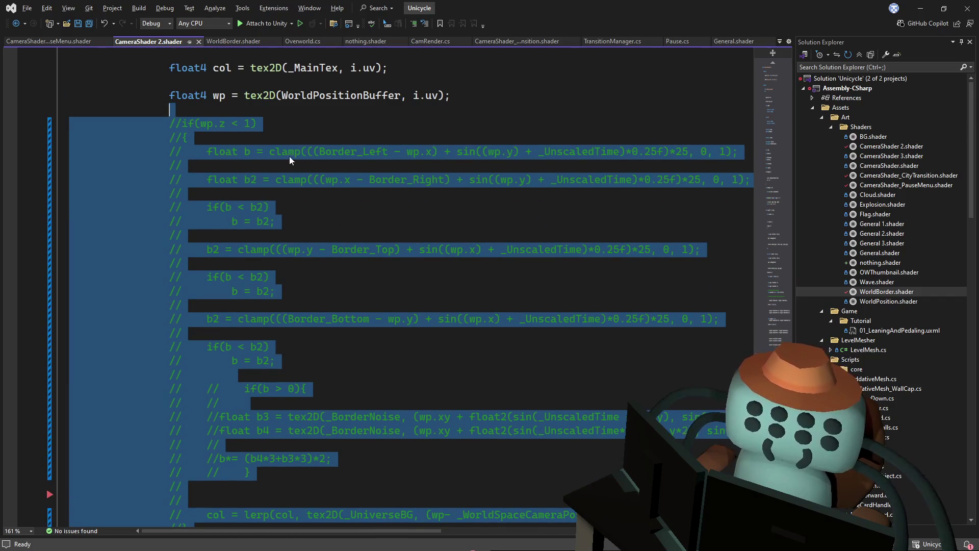
key("Delete")
scroll(738, 210, "up", 15)
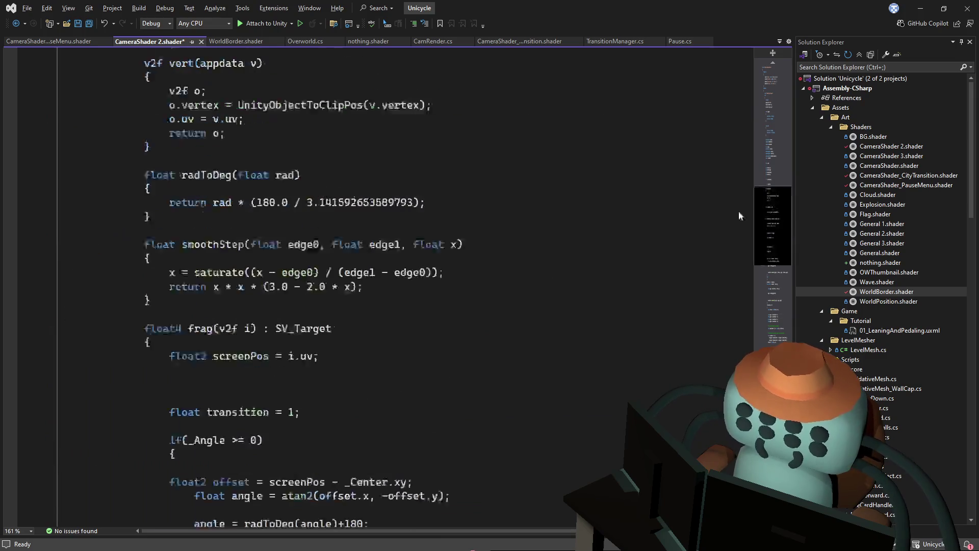
left_click(753, 338)
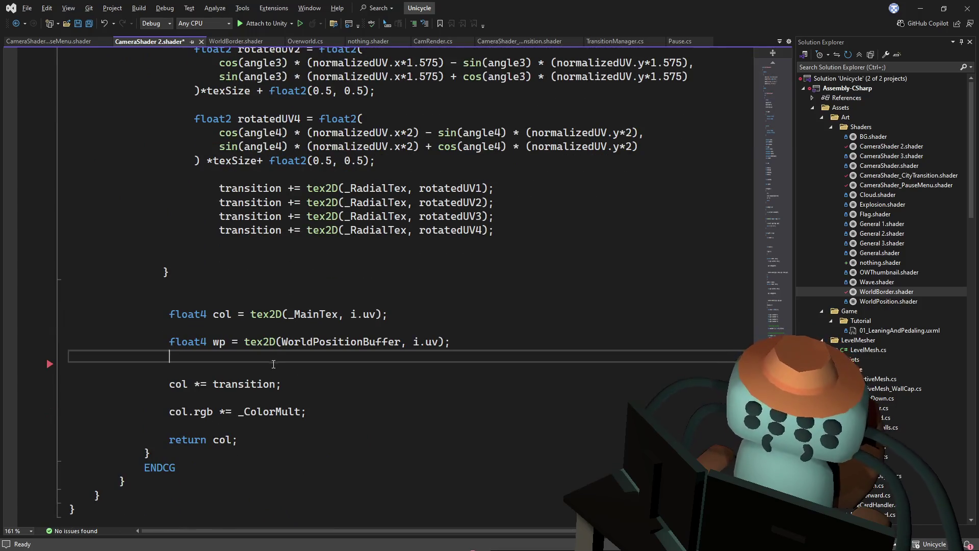
left_click(280, 367, "shift")
key("BackSpace")
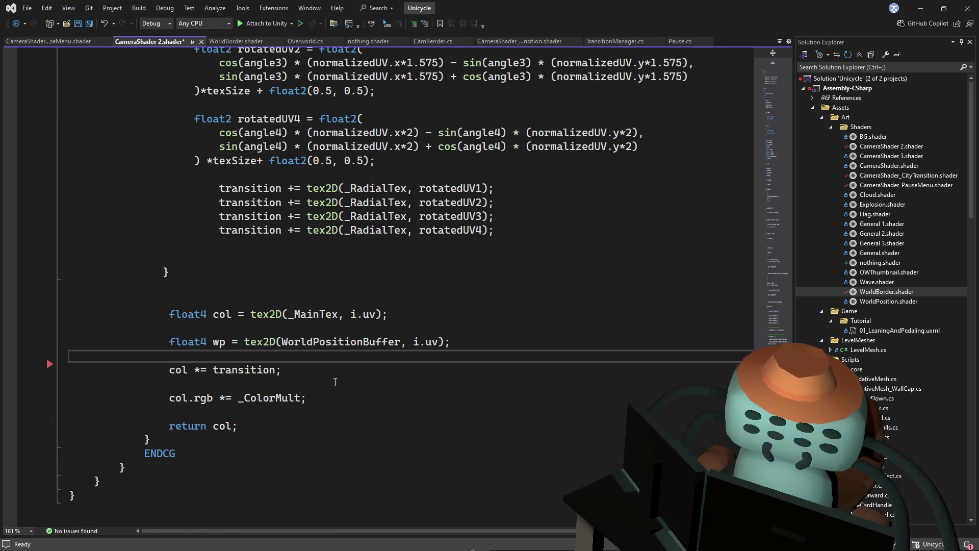
key("ctrl+s")
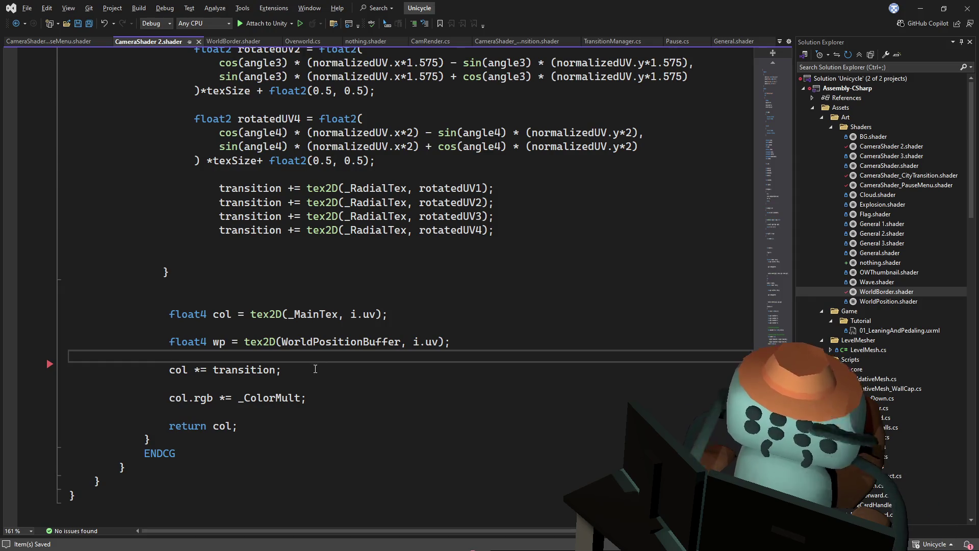
Comment out the three wp and col *= transition lines with //.
left_click_drag(177, 346, 173, 368)
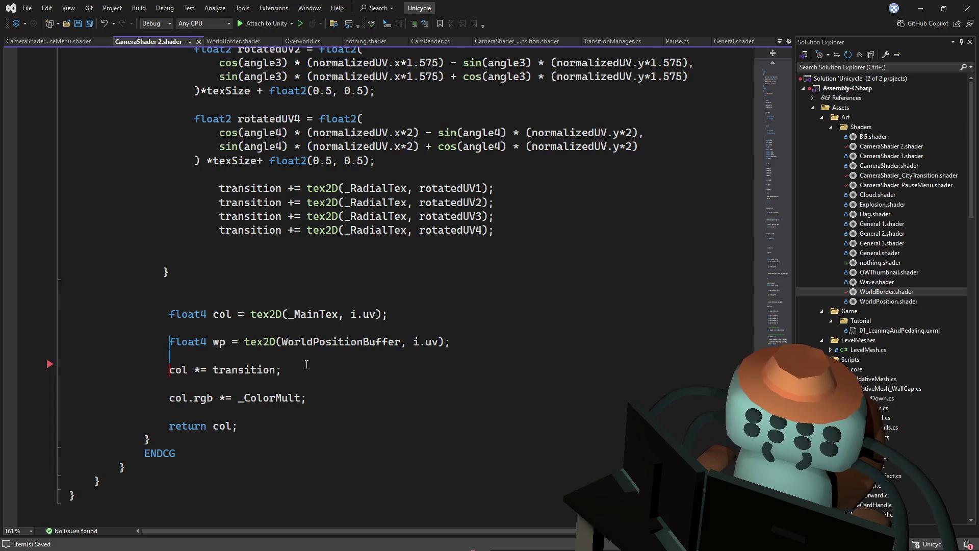
type("//")
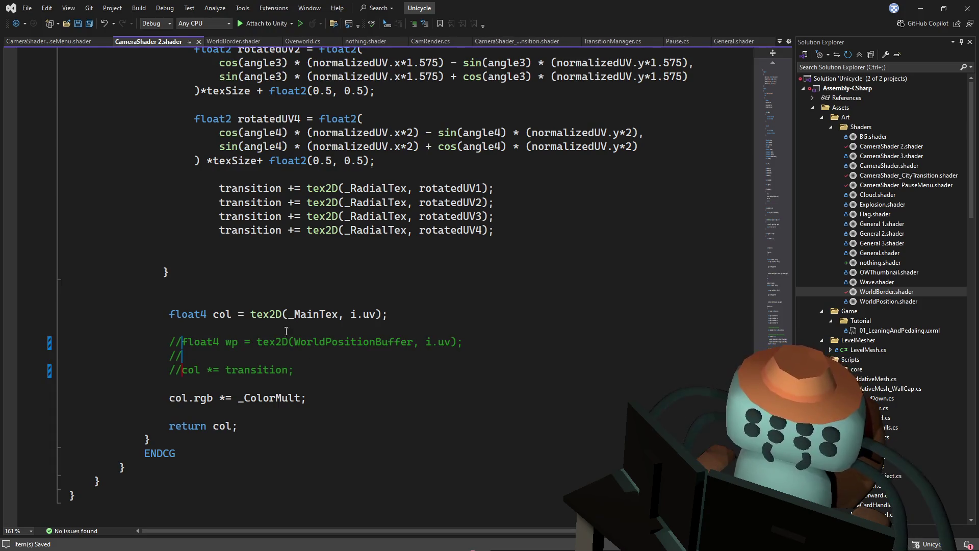
left_click(234, 42)
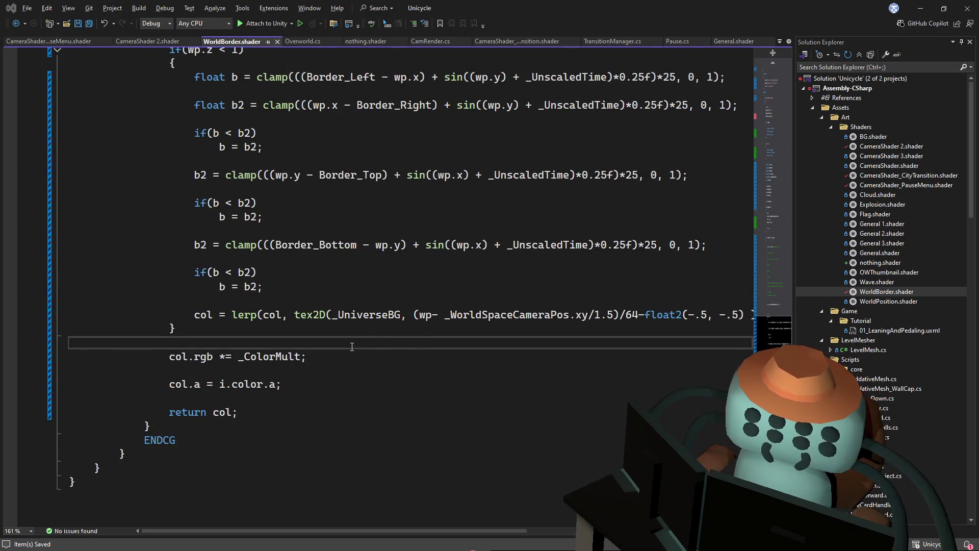
key("alt+Tab")
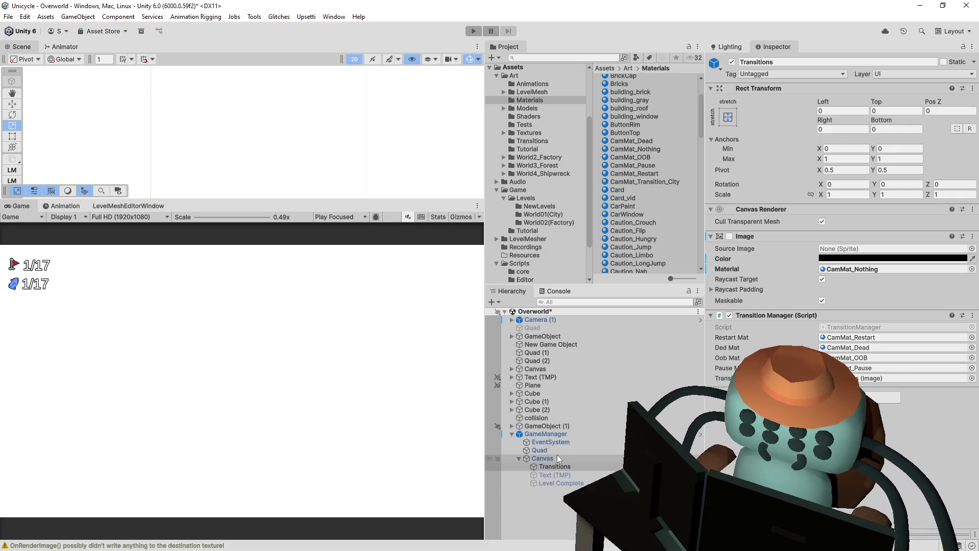
Save the scene, inspect Camera (1), and toggle the GameManager object off and back on.
key("ctrl+s")
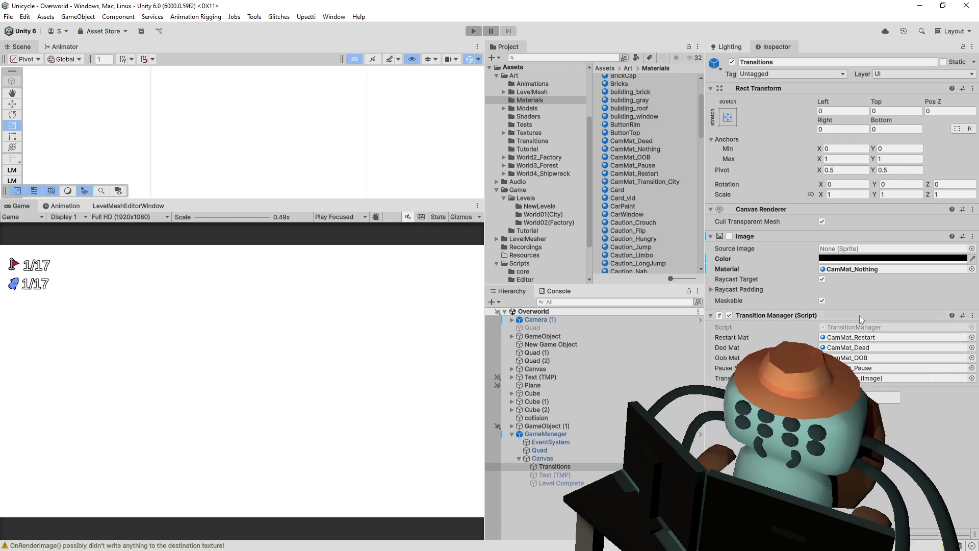
left_click(565, 320)
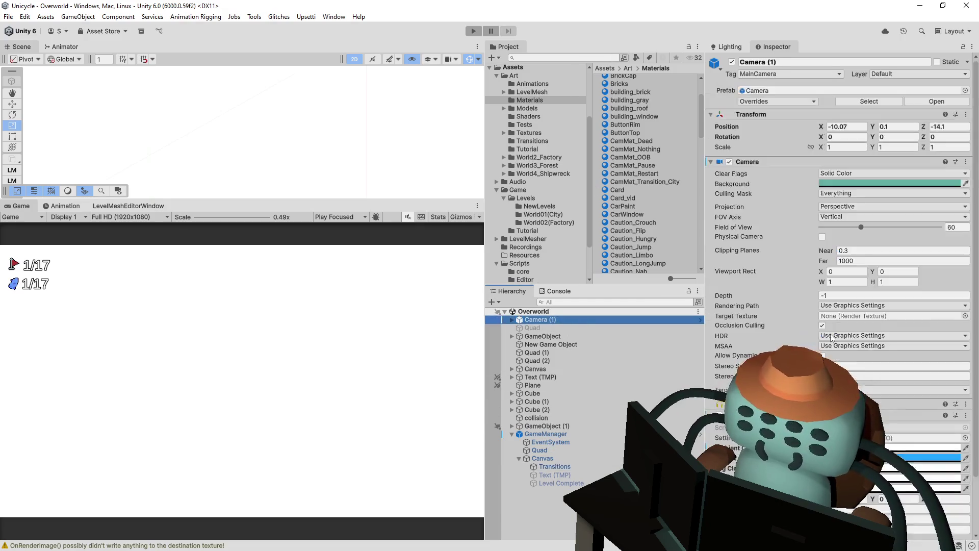
left_click(725, 415)
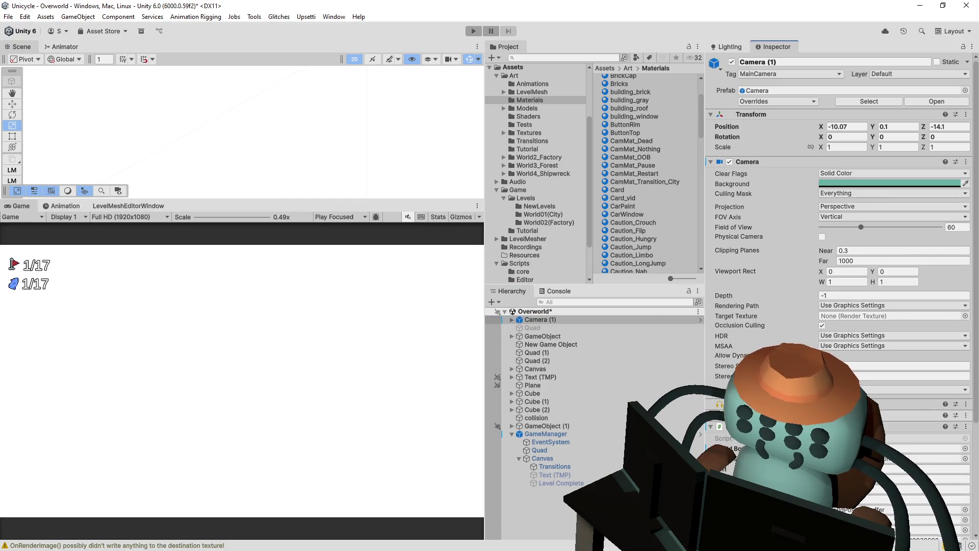
scroll(749, 341, "down", 6)
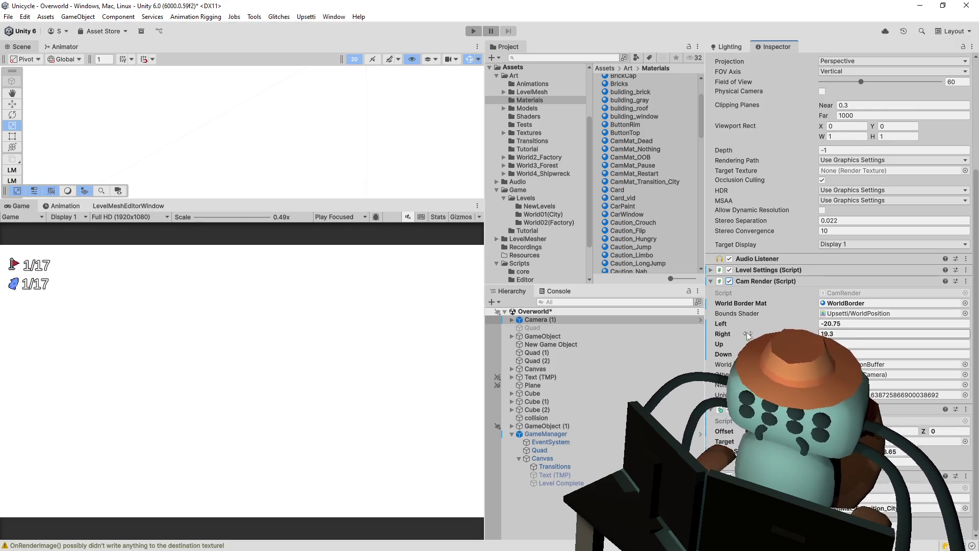
left_click(545, 434)
scroll(755, 76, "up", 5)
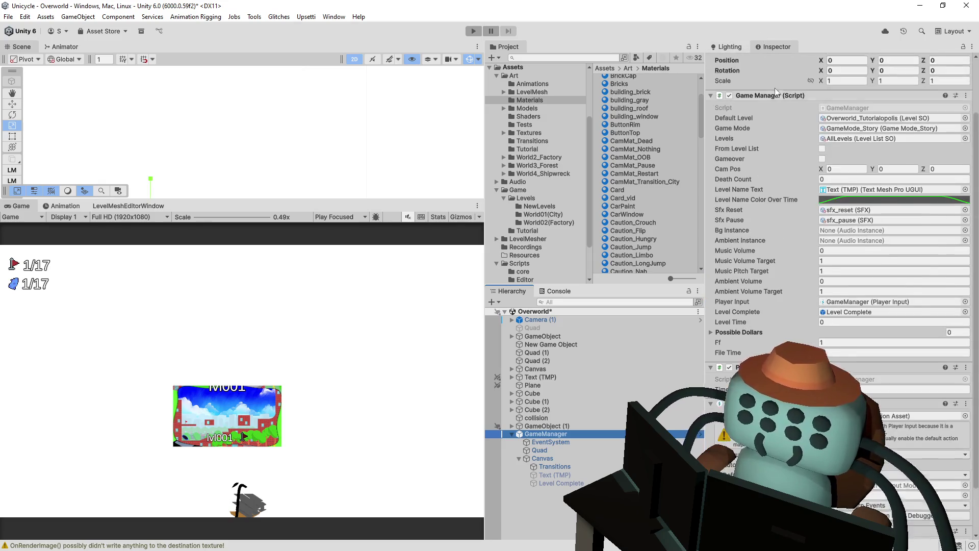
left_click(732, 61)
left_click(732, 62)
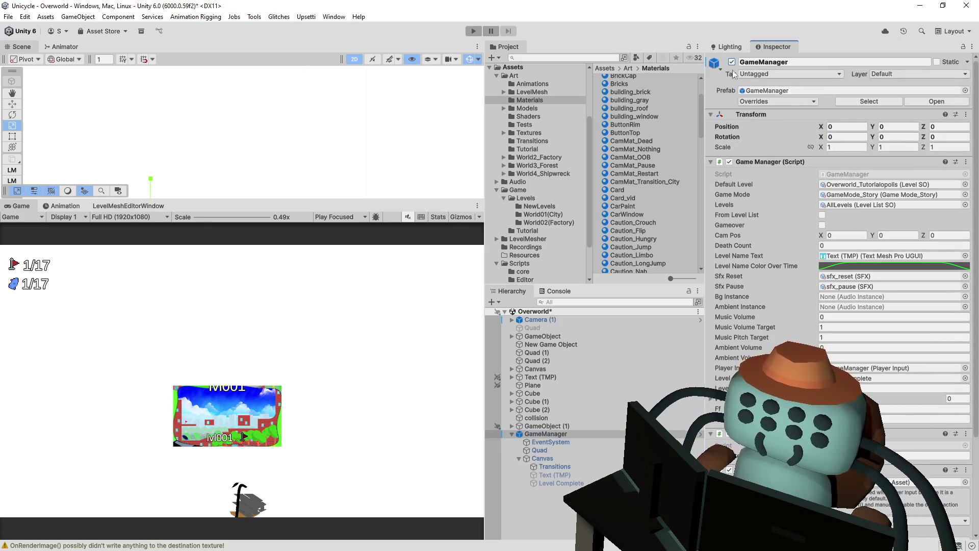
scroll(732, 258, "down", 5)
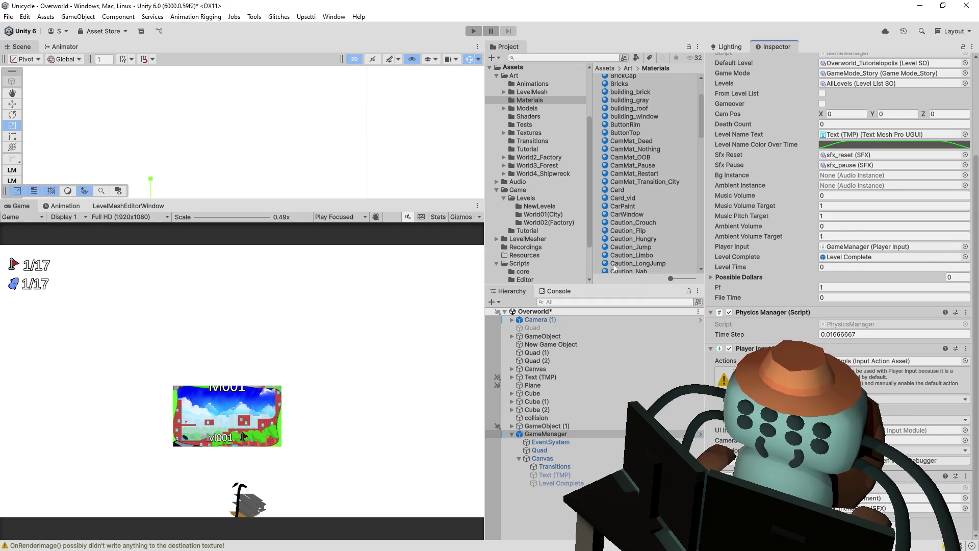
Enlarge the Scene view, frame the GameManager, and inspect its Quad with the WorldBorder material.
left_click_drag(305, 201, 301, 333)
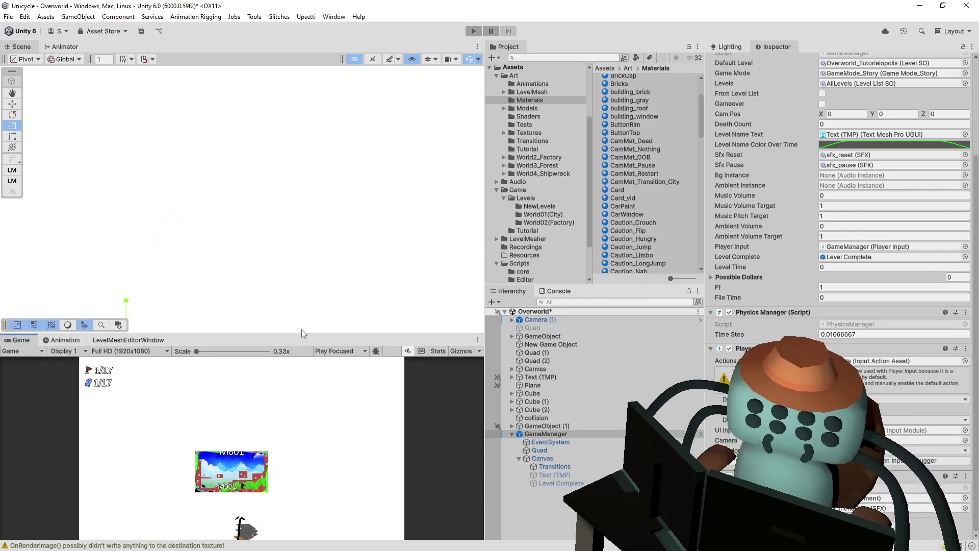
key("f")
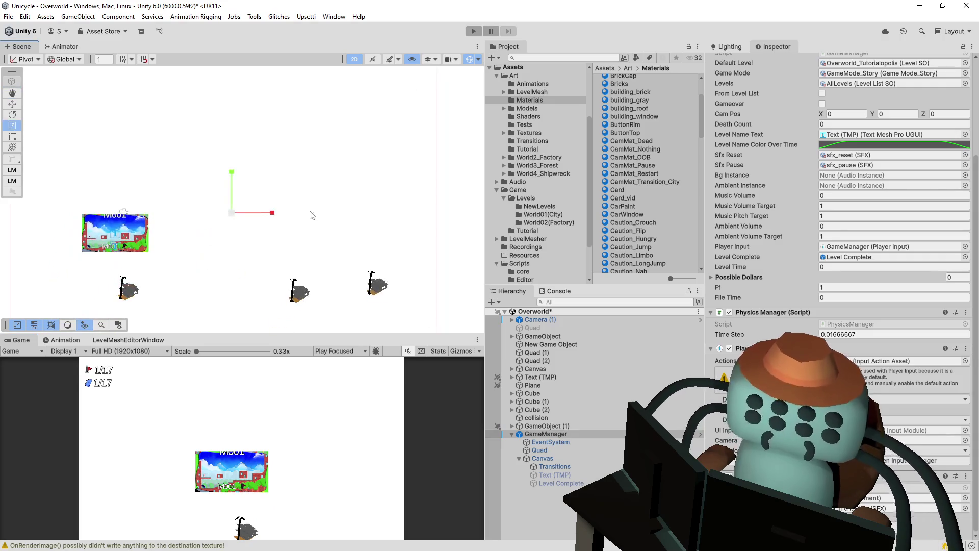
left_click_drag(322, 258, 389, 190)
scroll(351, 231, "up", 3)
left_click(309, 213)
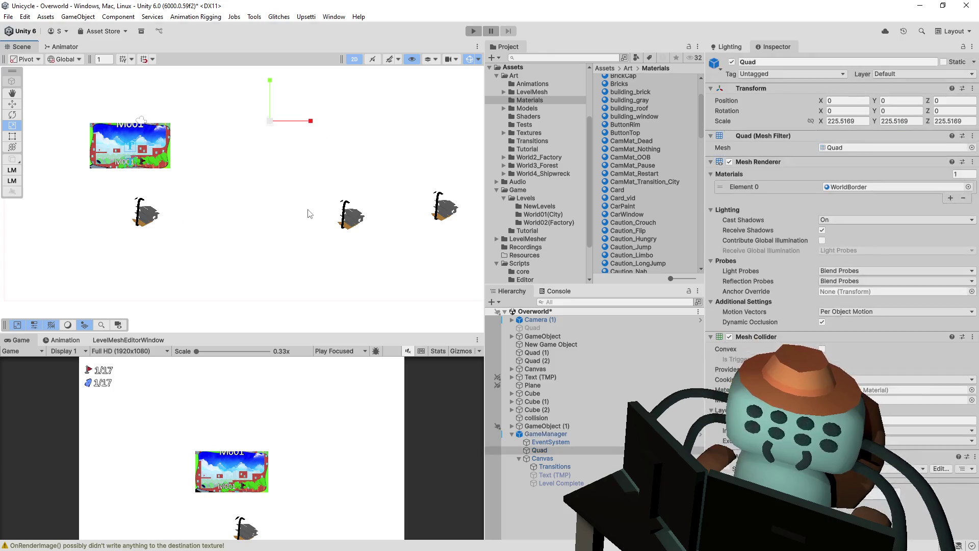
left_click(354, 59)
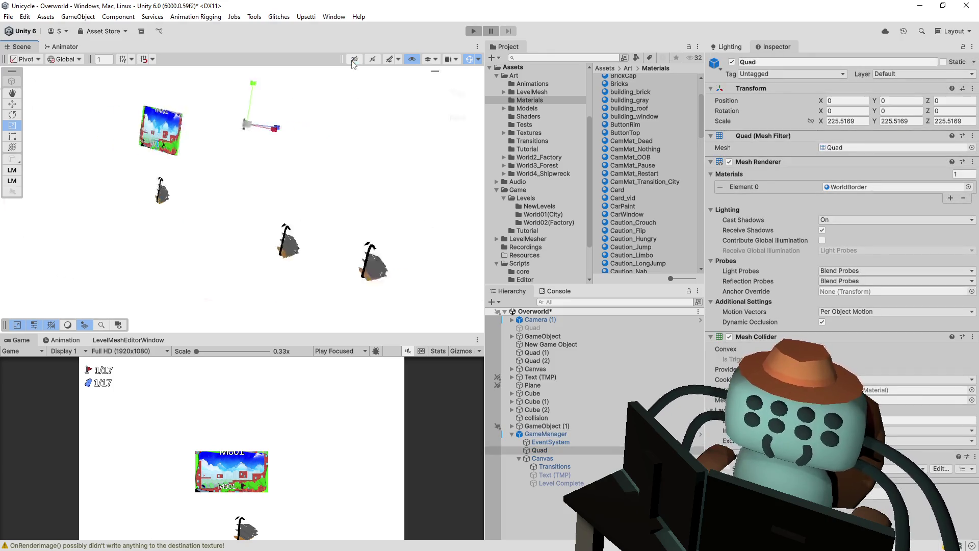
mouse_move(484, 160)
left_mouse_down()
mouse_move(501, 153)
mouse_move(524, 39)
left_mouse_up()
mouse_move(758, 166)
left_mouse_down()
mouse_move(28, 240)
mouse_move(97, 262)
mouse_move(170, 235)
mouse_move(203, 342)
mouse_move(258, 301)
mouse_move(214, 230)
mouse_move(306, 204)
left_mouse_up()
mouse_move(396, 199)
left_mouse_down()
mouse_move(284, 278)
mouse_move(380, 247)
left_mouse_up()
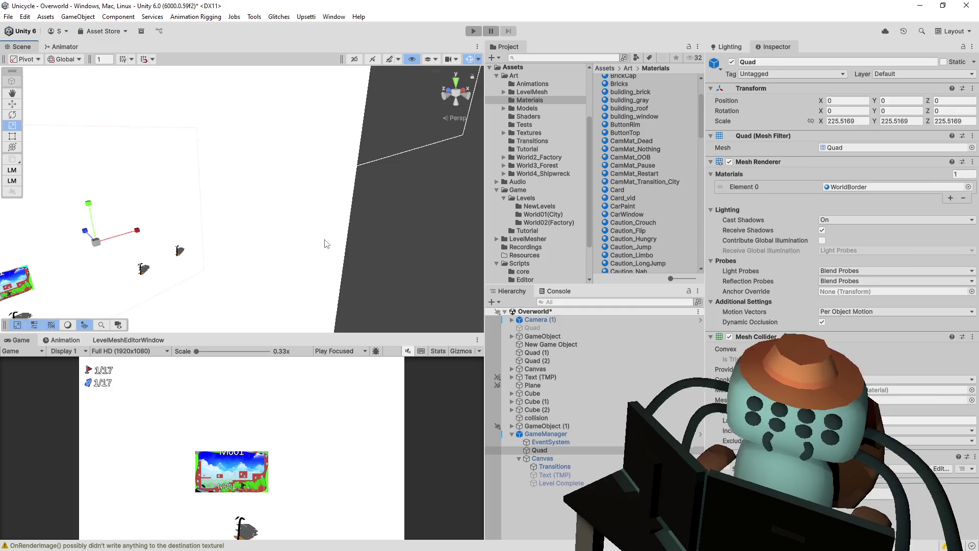
left_click(326, 244)
left_click(733, 62)
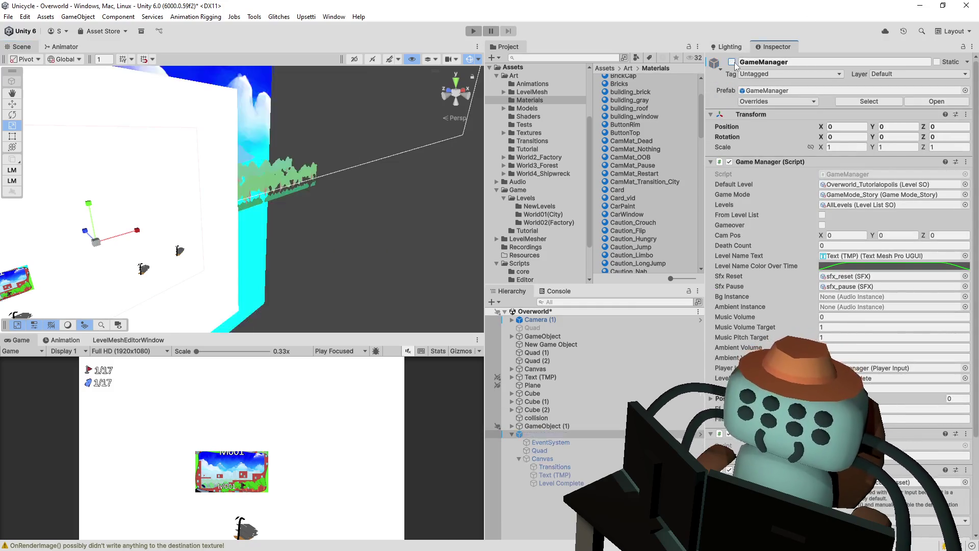
left_click(733, 62)
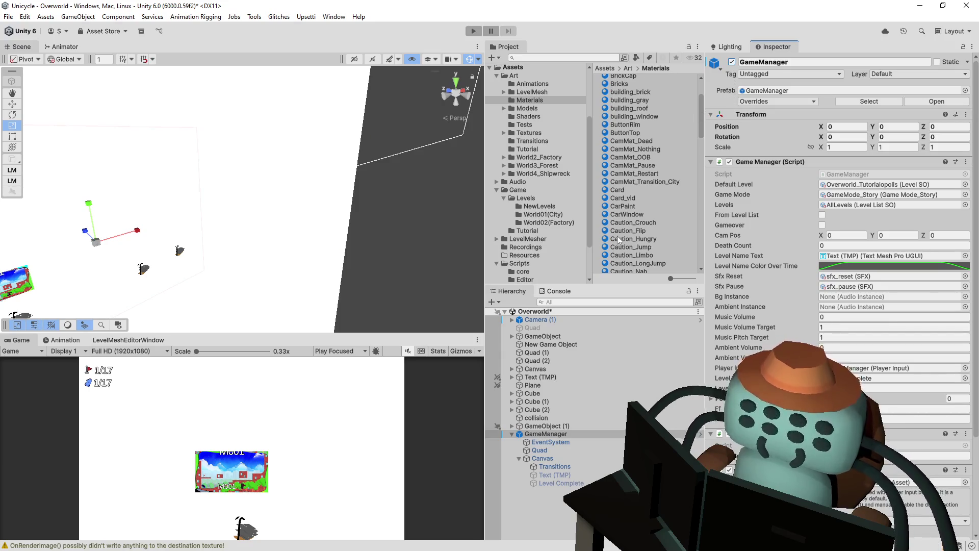
left_click_drag(383, 233, 342, 214)
left_click(540, 450)
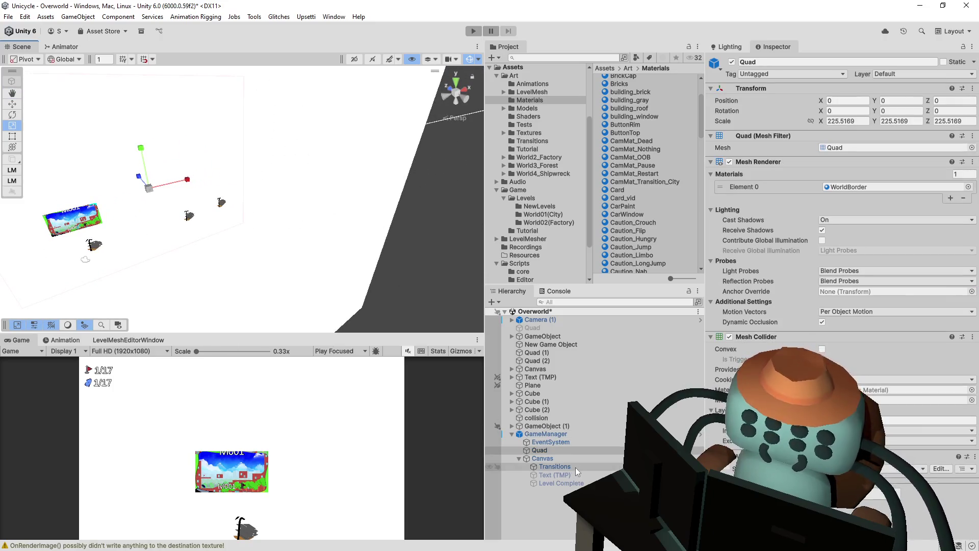
left_click(732, 62)
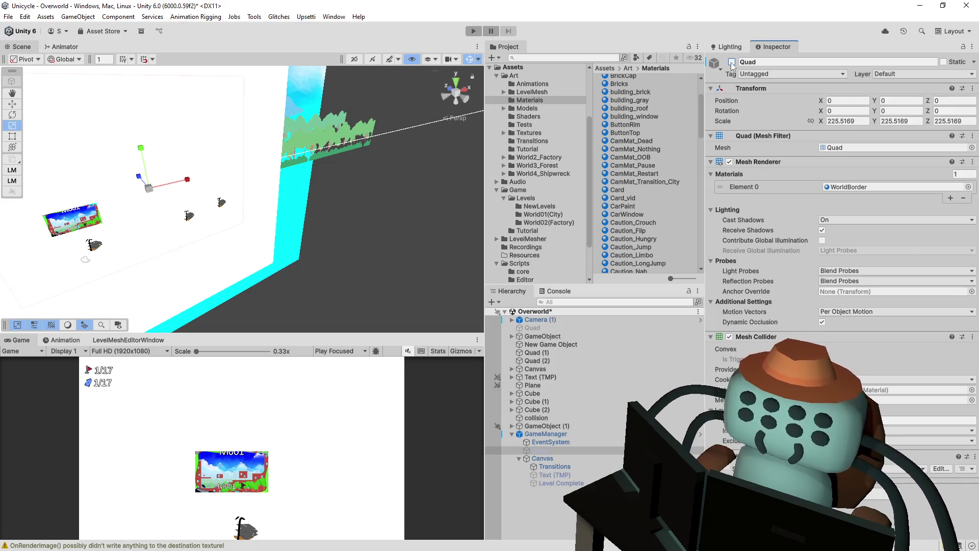
left_click(732, 62)
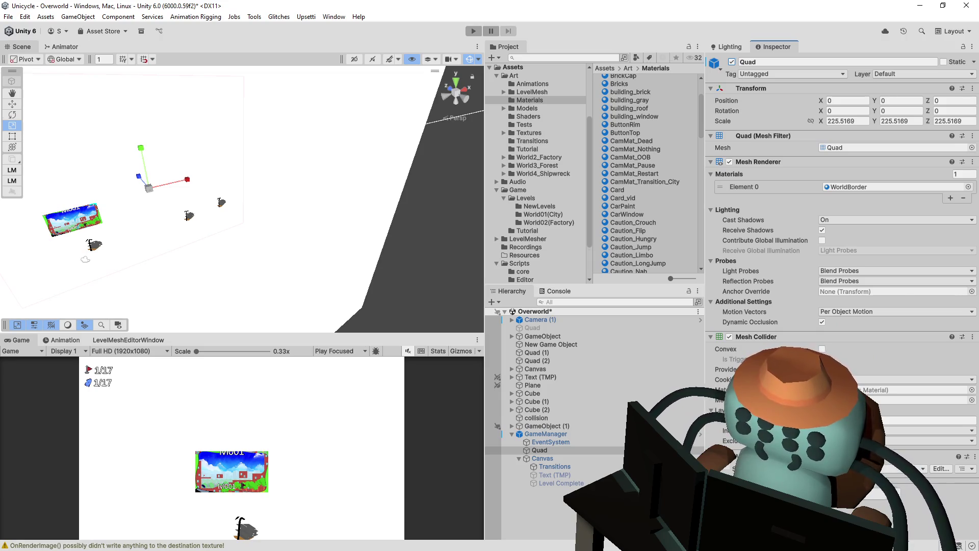
Undo the stray 'whil' text in WorldBorder.shader and save the file.
left_click(942, 470)
type("whil")
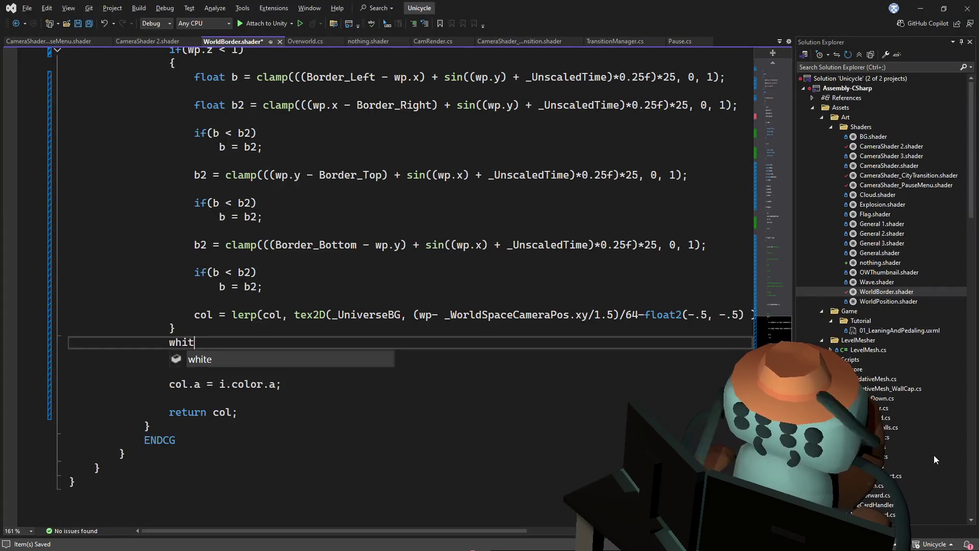
key("ctrl+z")
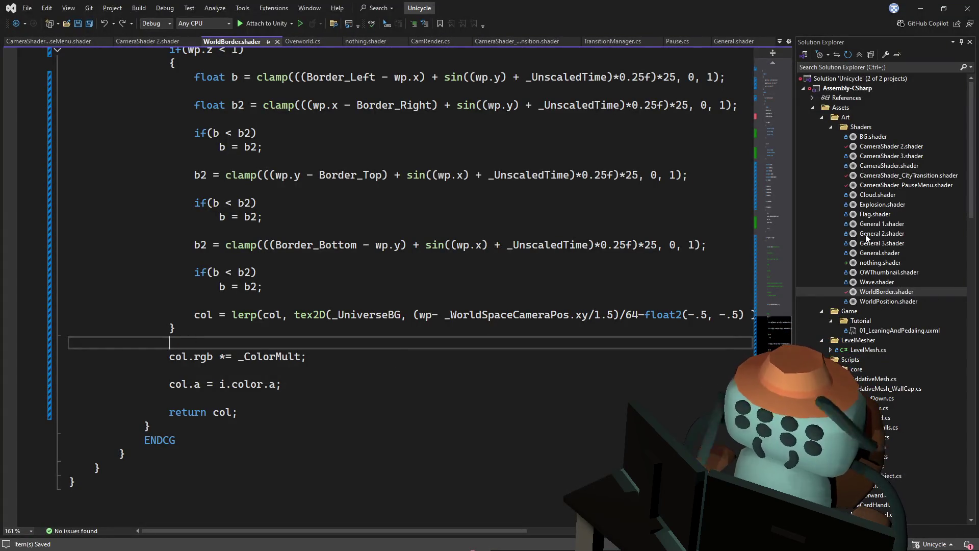
key("alt+Tab")
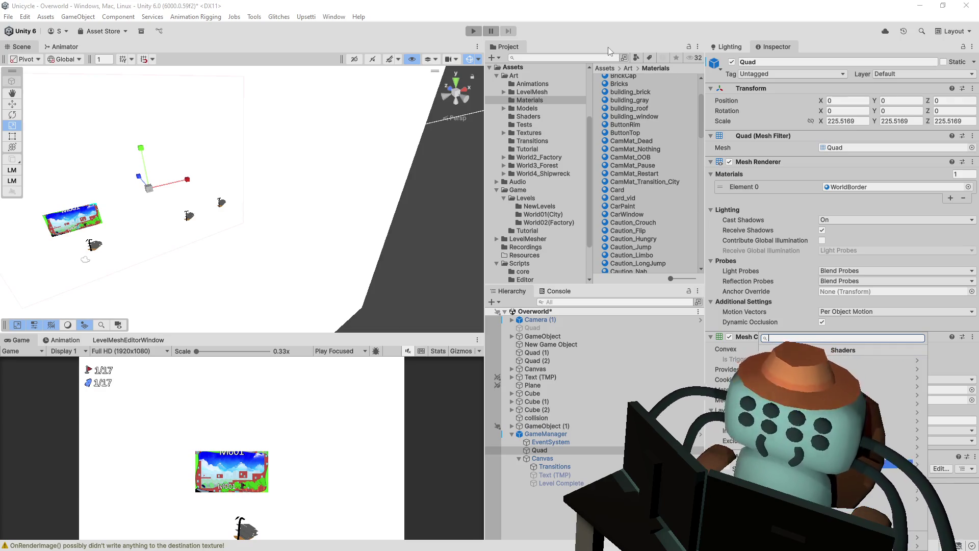
key("Escape")
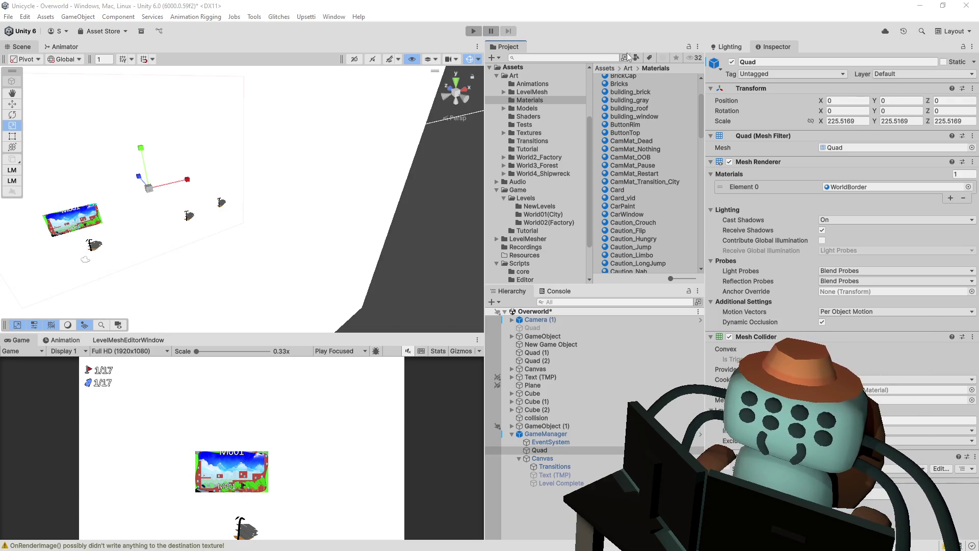
key("alt+Tab")
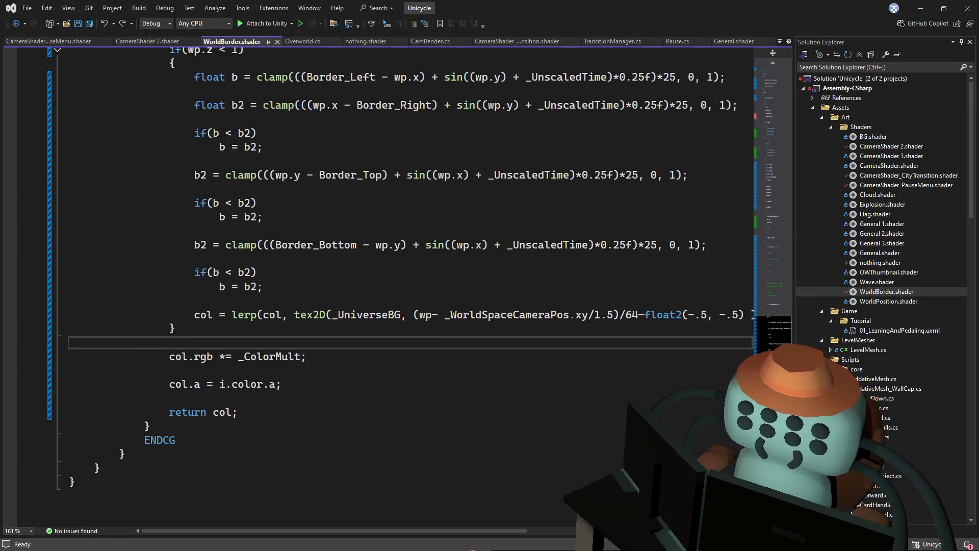
Scroll to the top of WorldBorder.shader and locate the Upsetti/CameraShader_City name.
scroll(172, 73, "up", 20)
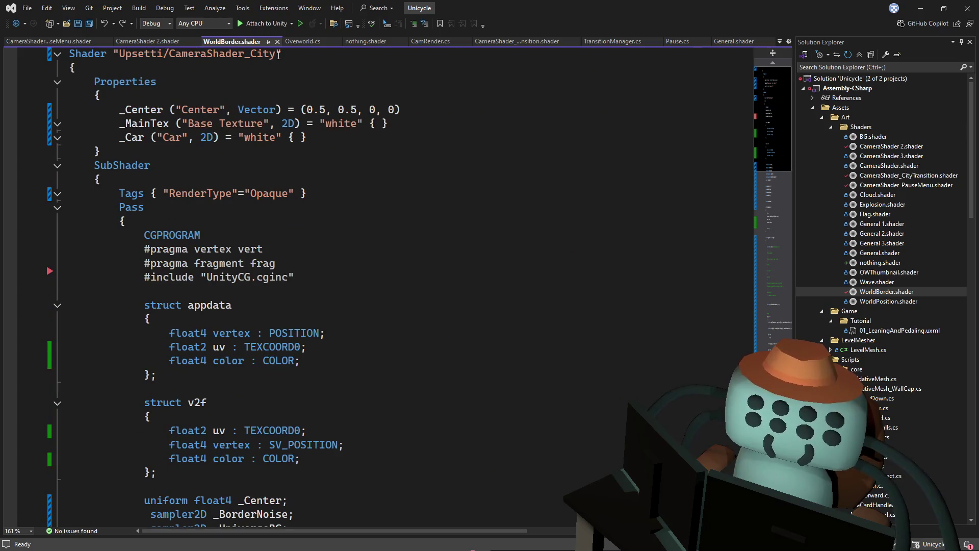
left_click_drag(275, 55, 175, 59)
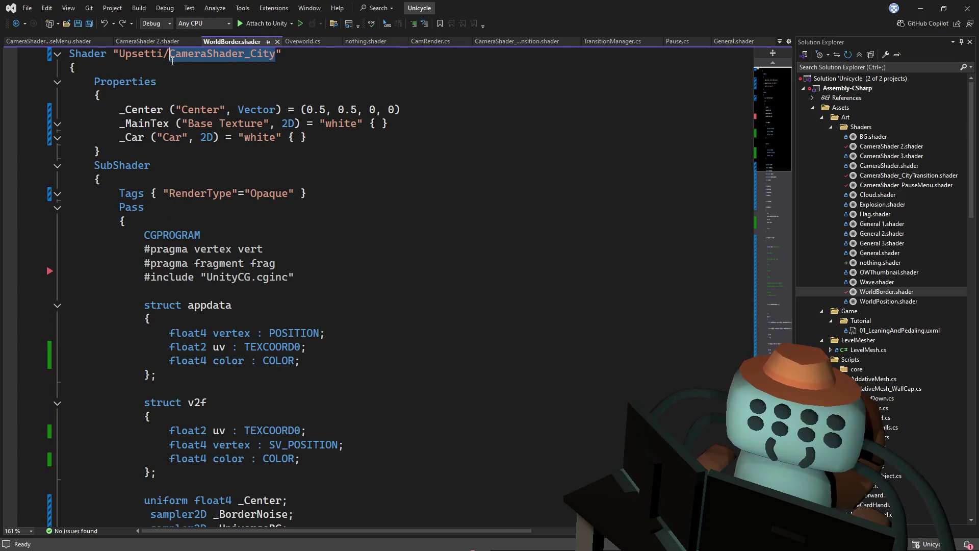
left_click(287, 87)
key("ctrl+a")
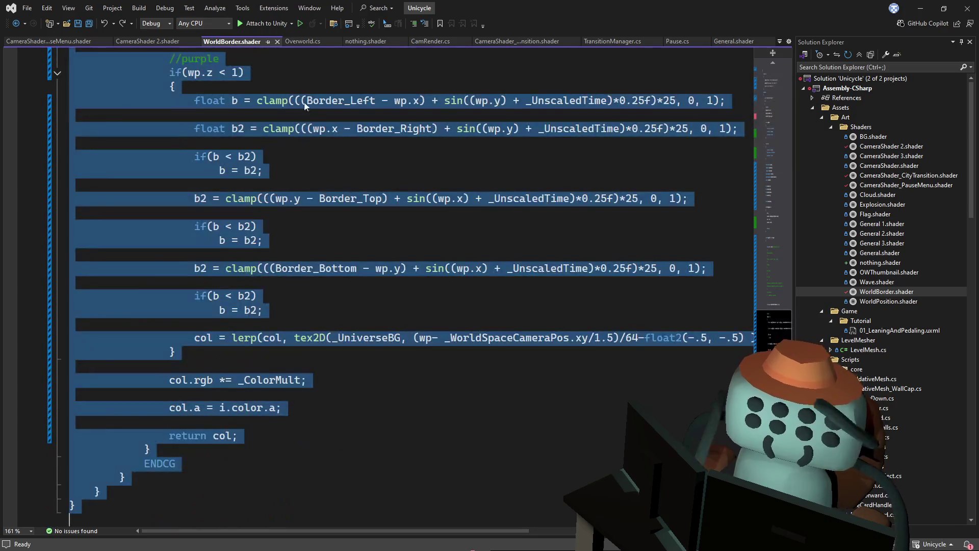
left_click(621, 329)
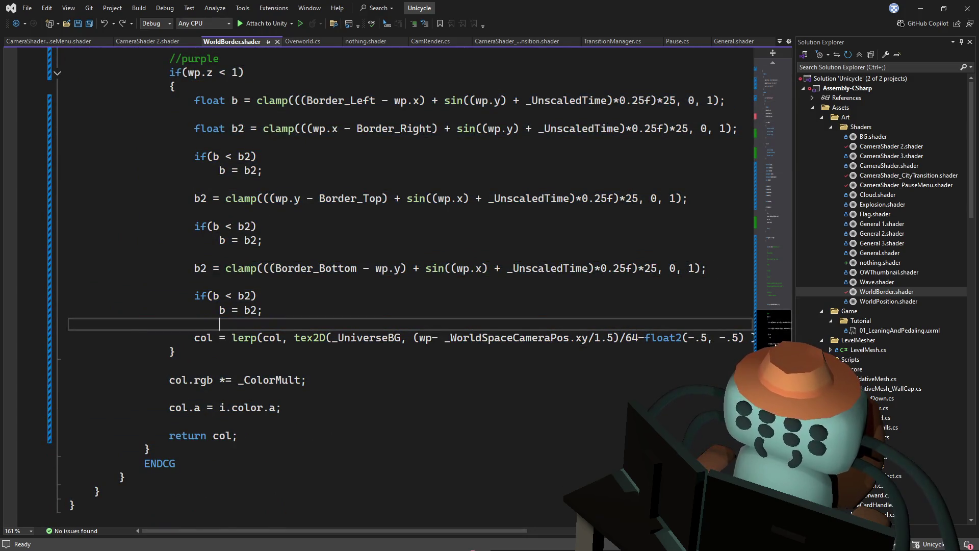
scroll(552, 154, "up", 20)
left_click(548, 150)
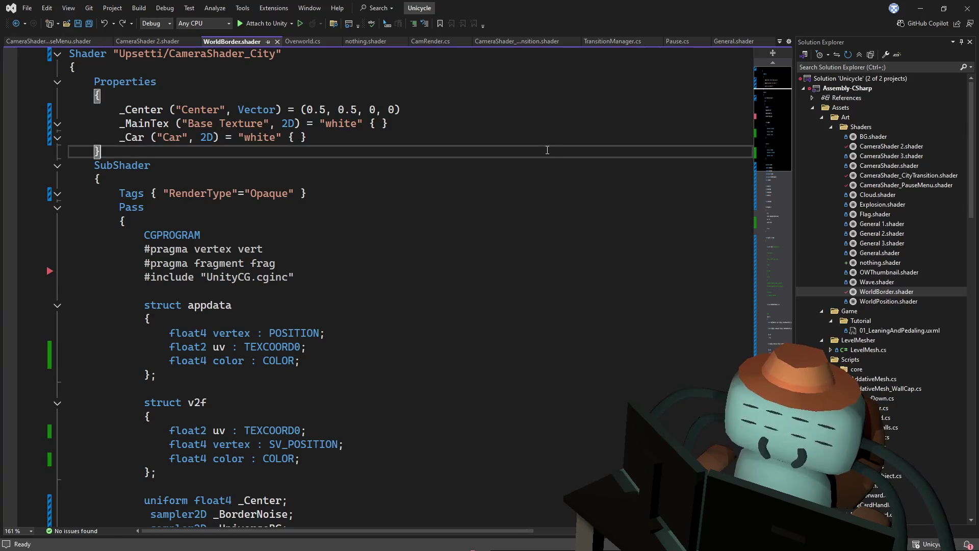
Rename the shader to 'Mesklar/WorldBorder' and save the file.
left_click_drag(275, 53, 119, 54)
type("Mesklar")
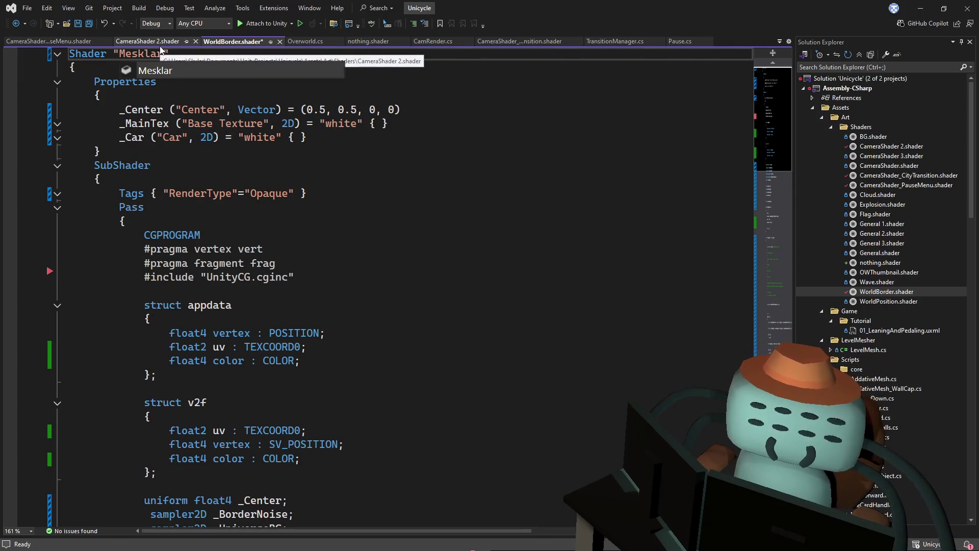
type("/WorldBo")
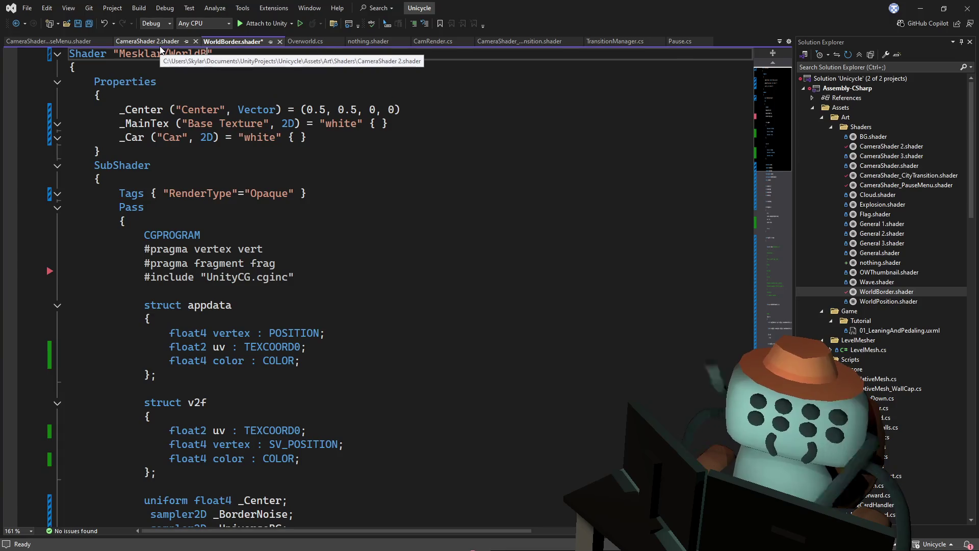
type("rder")
key("ctrl+s")
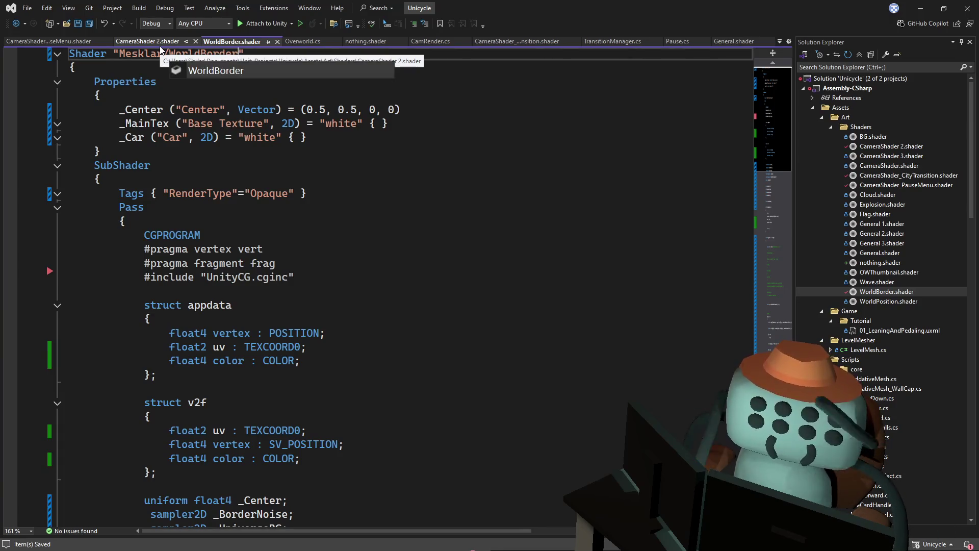
mouse_move(759, 143)
left_mouse_down()
mouse_move(764, 289)
mouse_move(774, 230)
mouse_move(763, 326)
mouse_move(724, 213)
left_mouse_up()
left_click(634, 200)
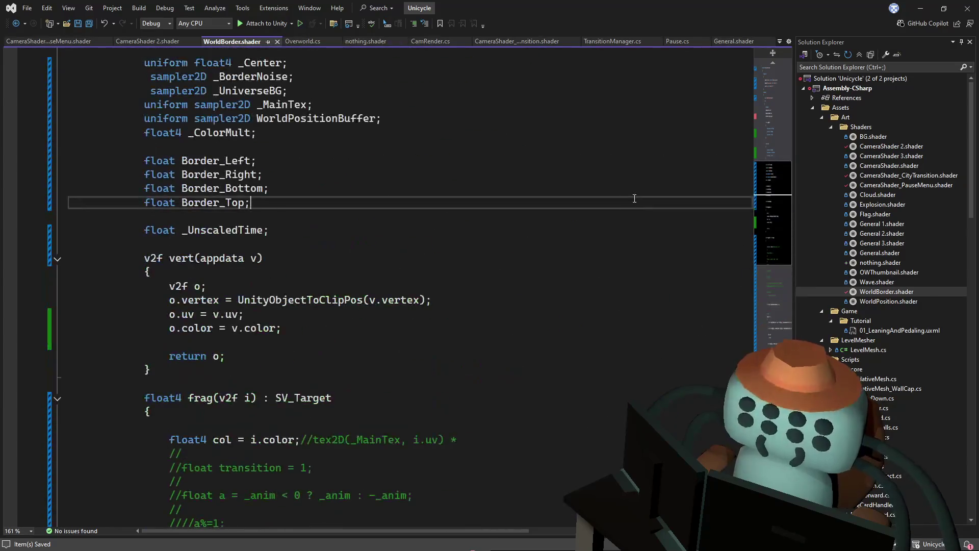
key("alt+Tab")
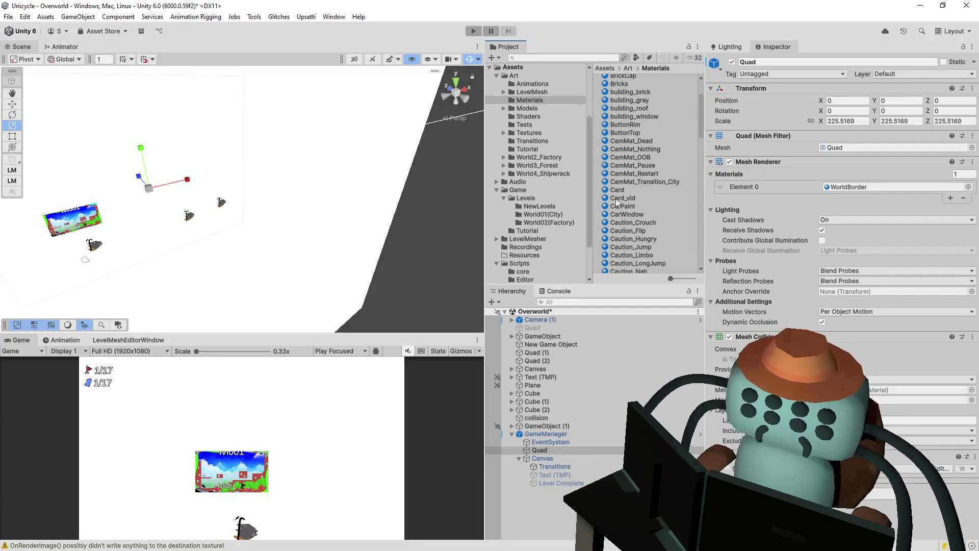
Enable scene lighting so the blue sky-and-cloud backdrop shows, then select Quad (1).
mouse_move(387, 182)
left_mouse_down()
mouse_move(220, 119)
mouse_move(329, 33)
left_mouse_up()
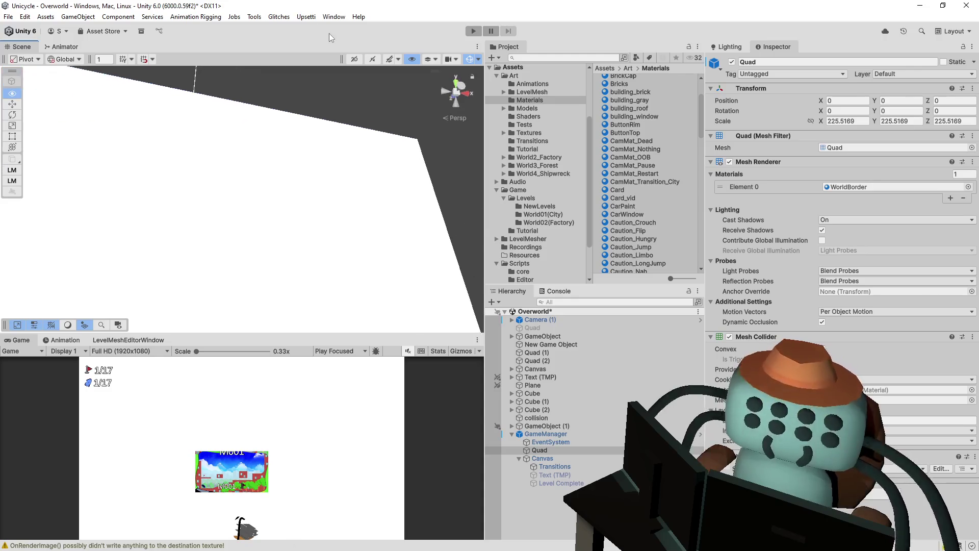
left_click(372, 59)
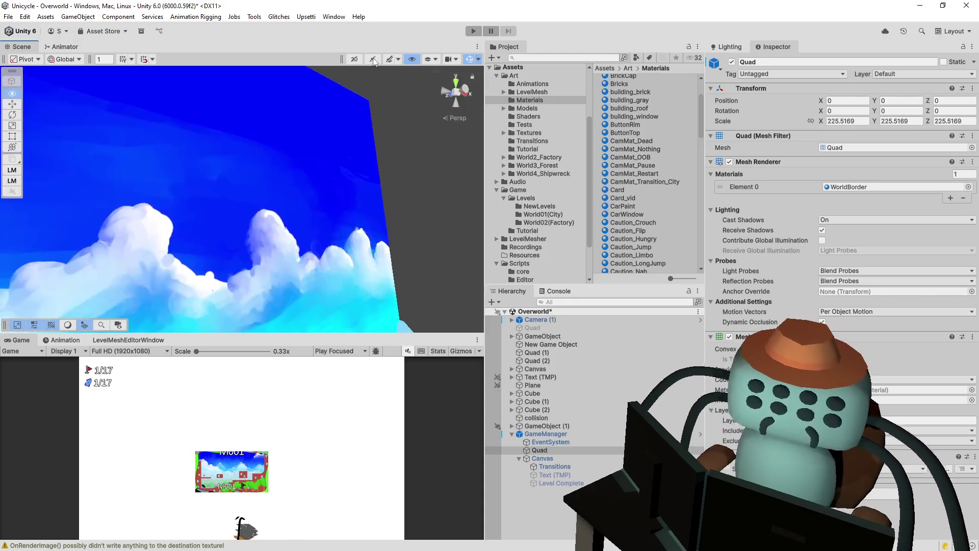
mouse_move(357, 127)
left_mouse_down()
mouse_move(367, 168)
mouse_move(343, 196)
mouse_move(217, 232)
mouse_move(274, 228)
mouse_move(354, 201)
mouse_move(327, 214)
mouse_move(332, 255)
mouse_move(357, 245)
left_mouse_up()
left_click(274, 228)
left_click(329, 256)
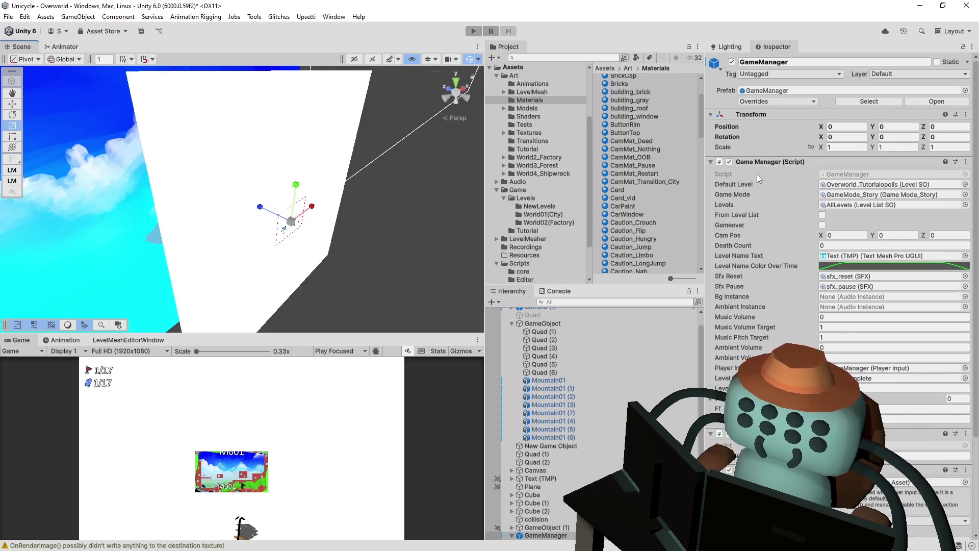
scroll(757, 174, "down", 5)
scroll(757, 173, "up", 5)
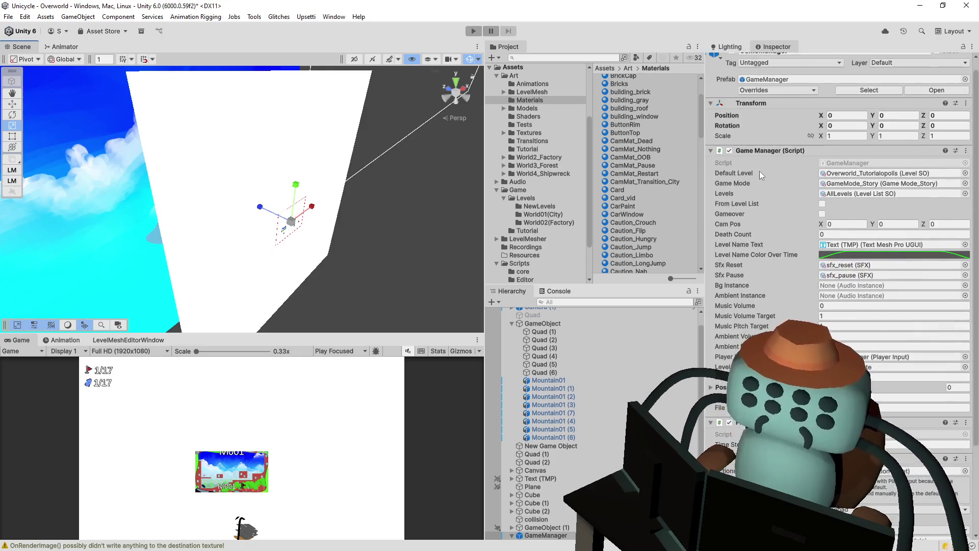
mouse_move(420, 188)
left_mouse_down()
mouse_move(389, 212)
mouse_move(356, 195)
mouse_move(336, 200)
mouse_move(339, 160)
left_mouse_up()
left_click(332, 183)
scroll(575, 488, "down", 2)
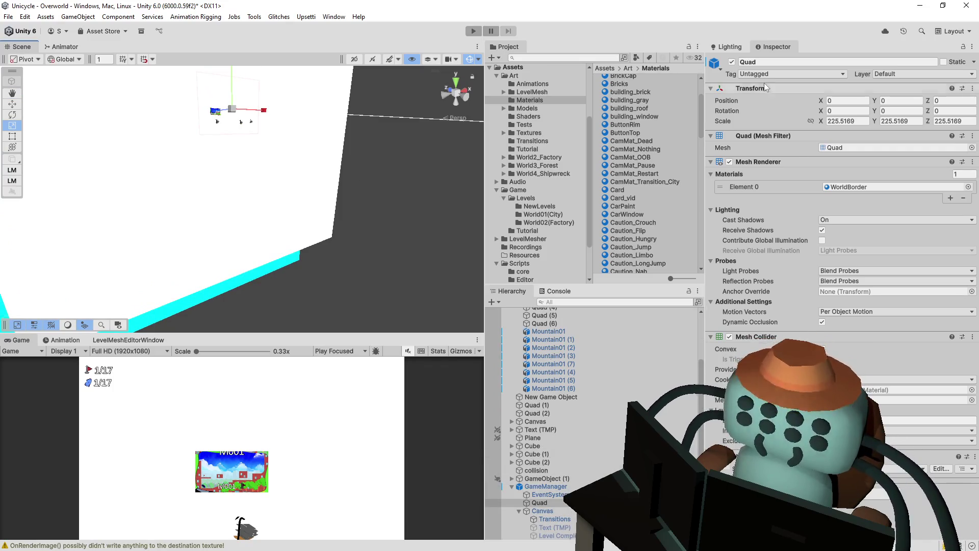
Deactivate GameManager's white border Quad after toggling it to compare, then select Quad (4).
left_click(732, 62)
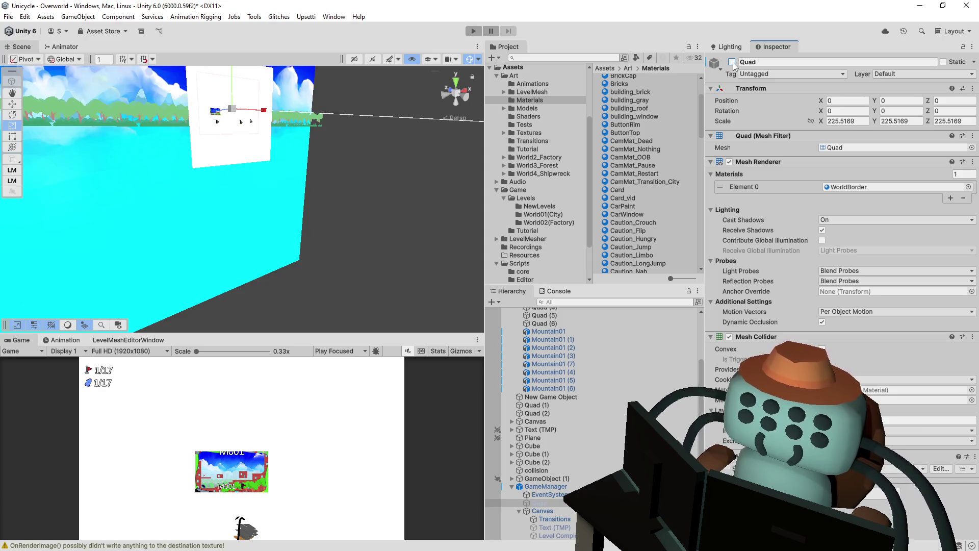
left_click(732, 62)
left_click(732, 62)
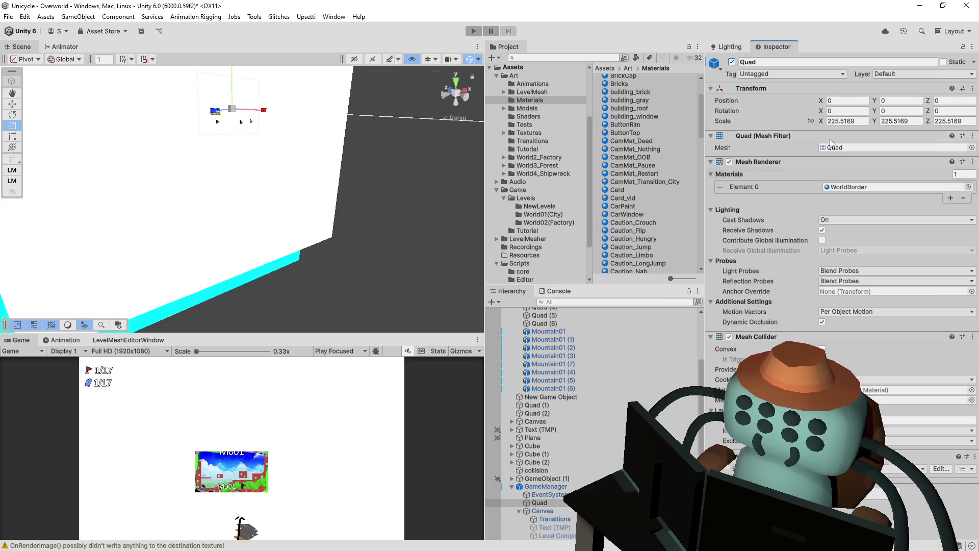
left_click(732, 62)
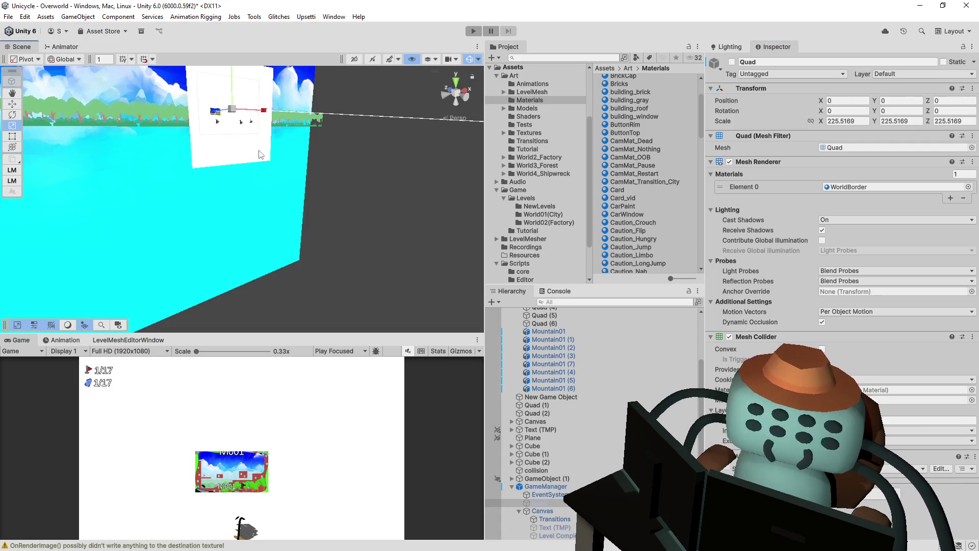
left_click(278, 159)
scroll(550, 389, "up", 3)
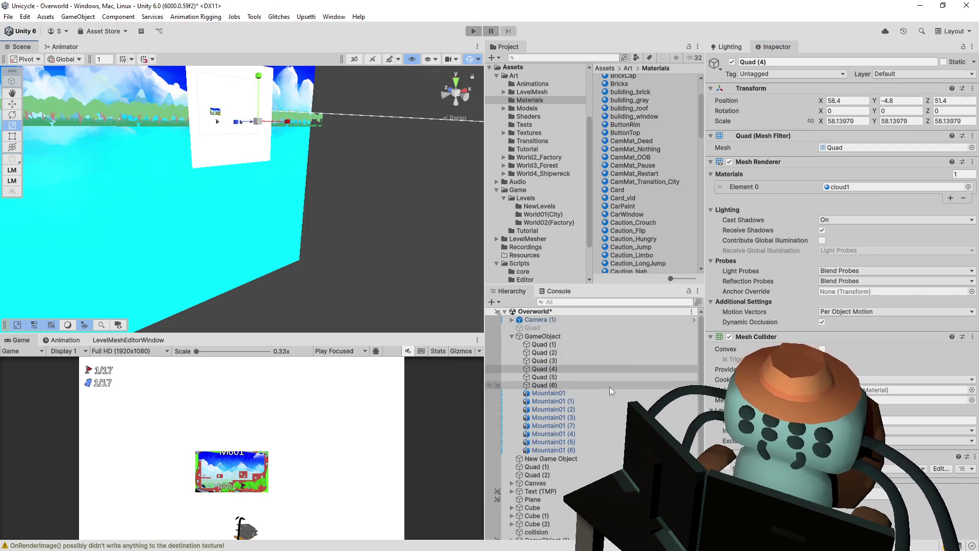
Test-toggle the sky backdrop Quad (1) off and on, then orbit down onto the white quad.
left_click(227, 162)
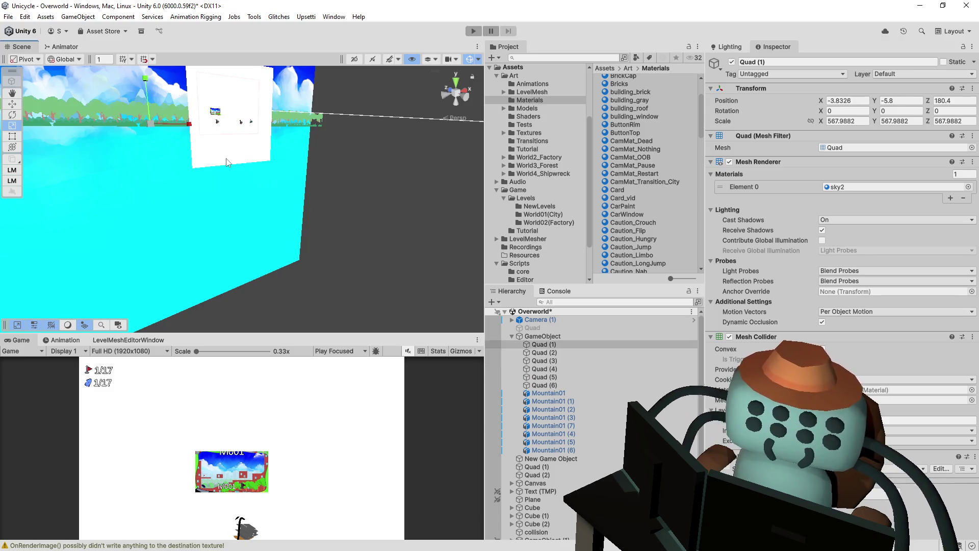
left_click(733, 62)
left_click(732, 62)
left_click_drag(308, 169, 221, 103)
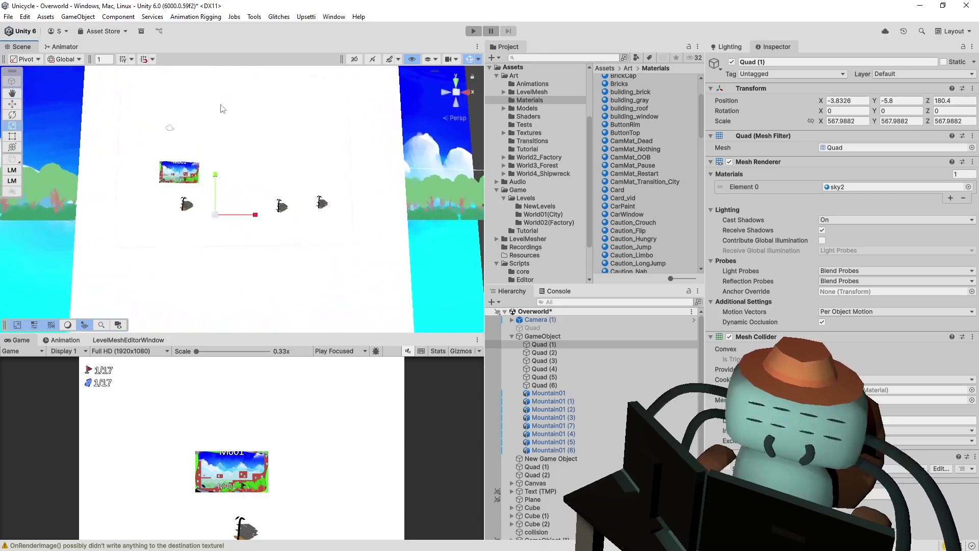
mouse_move(267, 256)
left_mouse_down()
mouse_move(225, 201)
mouse_move(249, 200)
left_mouse_up()
left_click_drag(249, 153, 232, 147)
Test-toggle the distant-tree strip Quad (2) off and on, then inspect building (7).
left_click(233, 107)
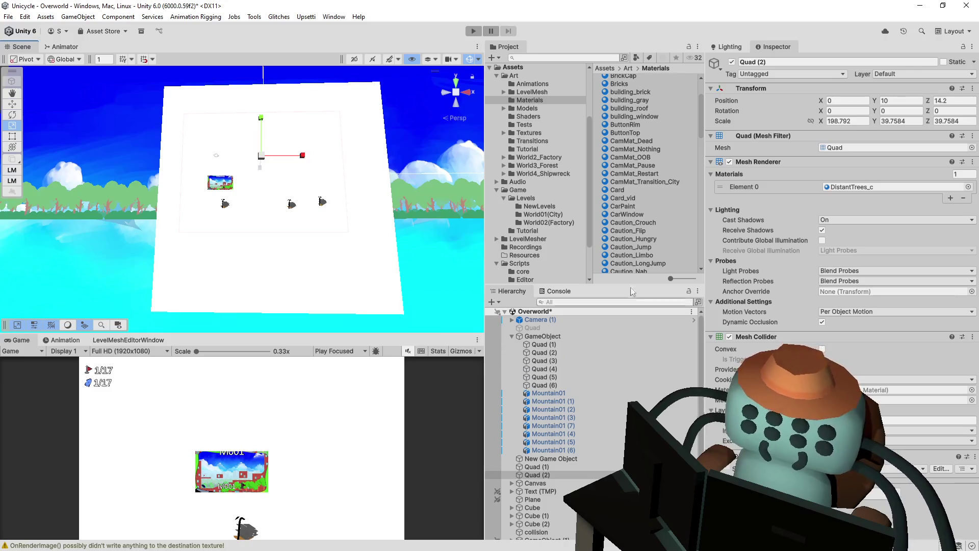
left_click(732, 64)
left_click(732, 64)
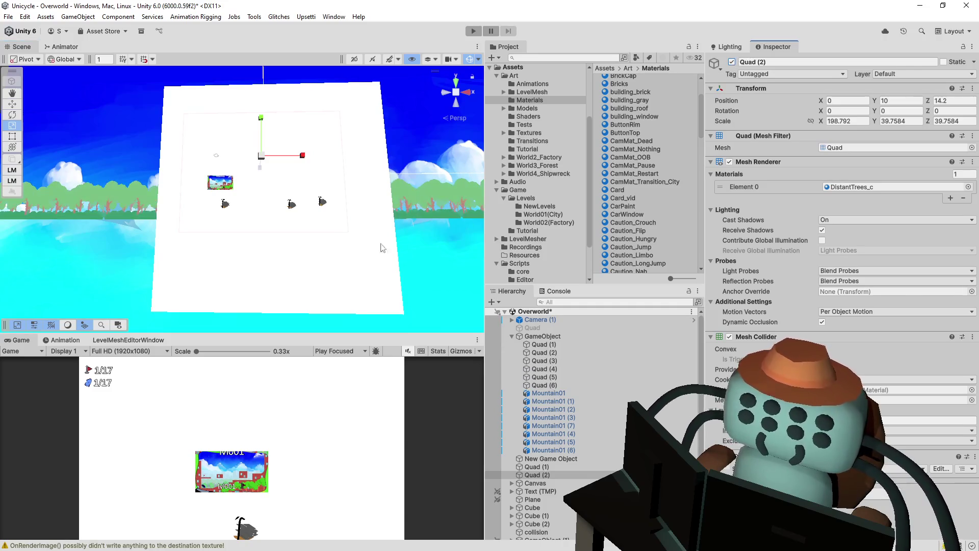
left_click(269, 217)
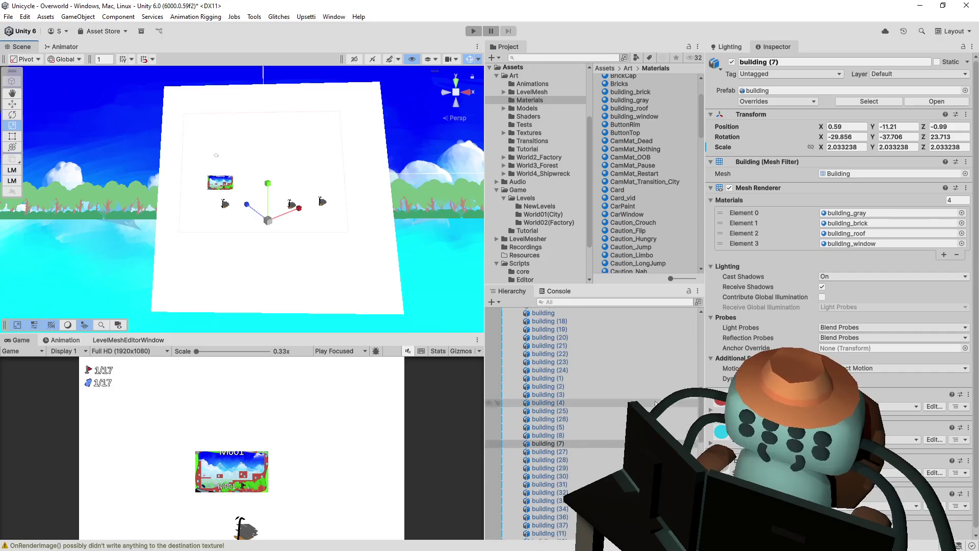
scroll(702, 398, "up", 10)
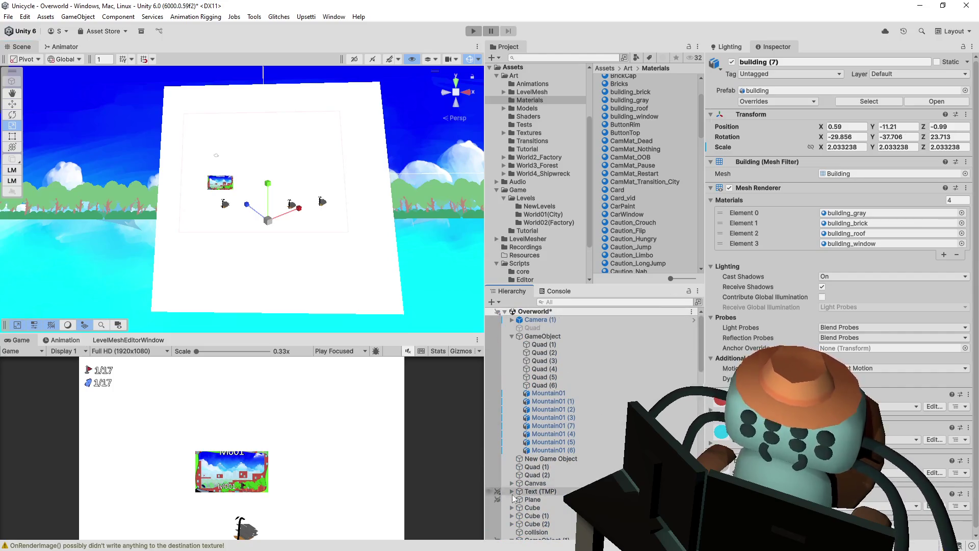
scroll(560, 388, "down", 3)
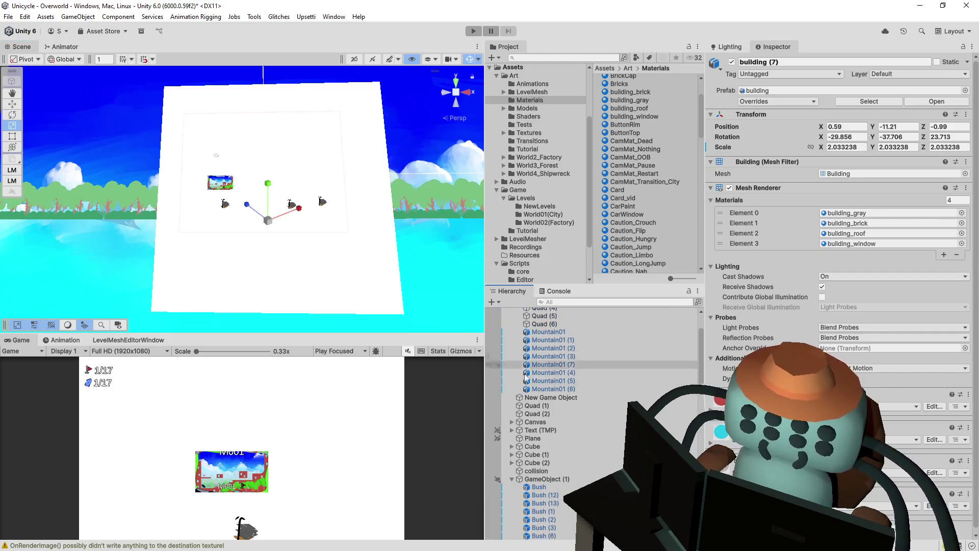
Collapse GameObject (1) and expand GameManager to inspect its children and components.
left_click(512, 478)
left_click(512, 487)
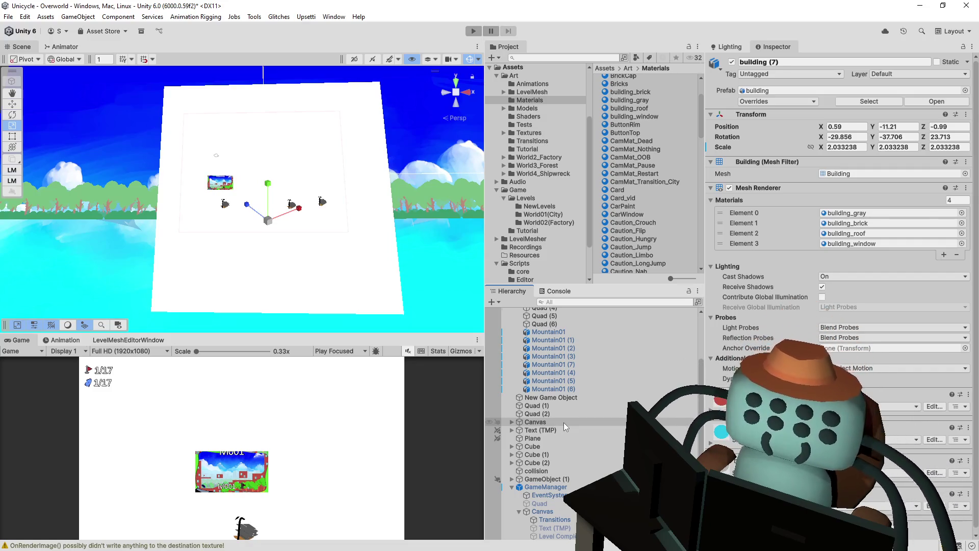
left_click(545, 487)
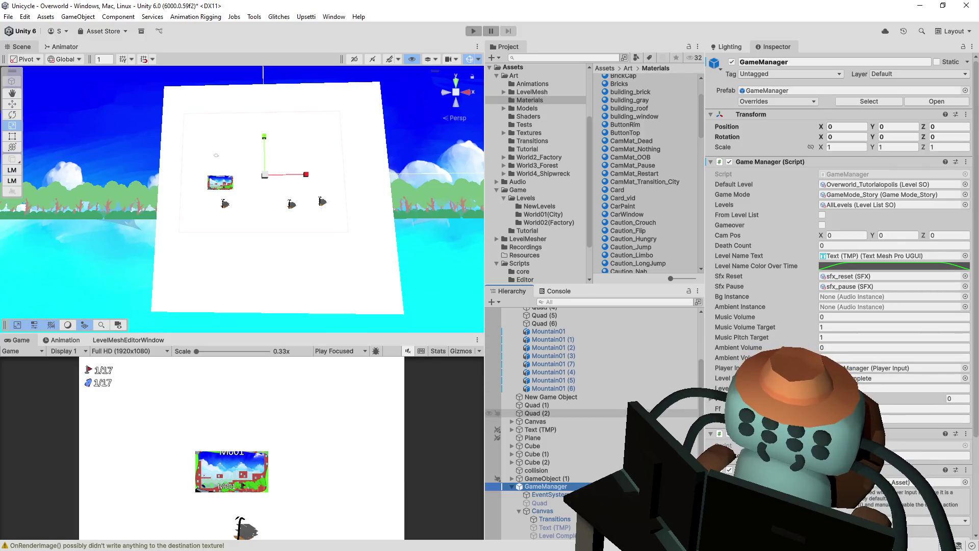
scroll(762, 334, "down", 5)
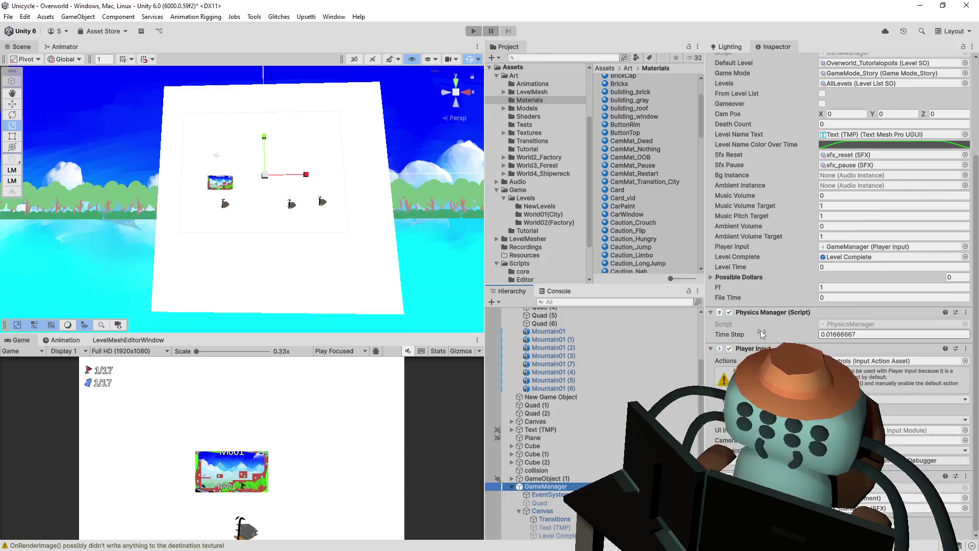
scroll(762, 334, "up", 5)
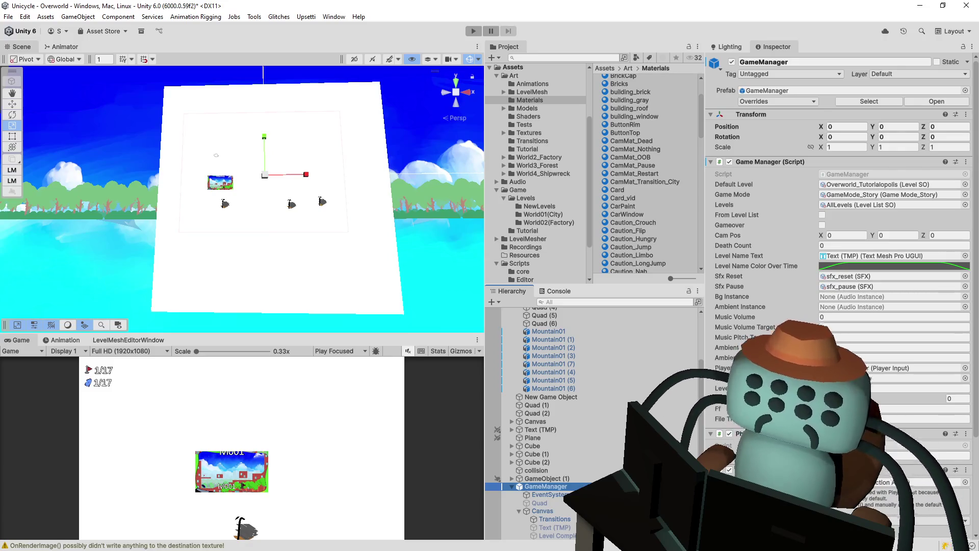
scroll(762, 334, "down", 1)
left_click(561, 494)
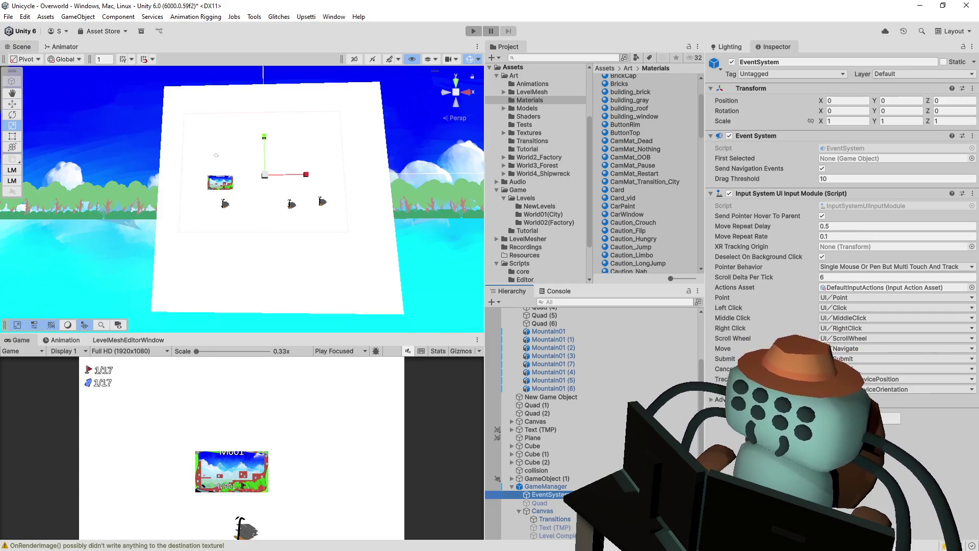
left_click(424, 28)
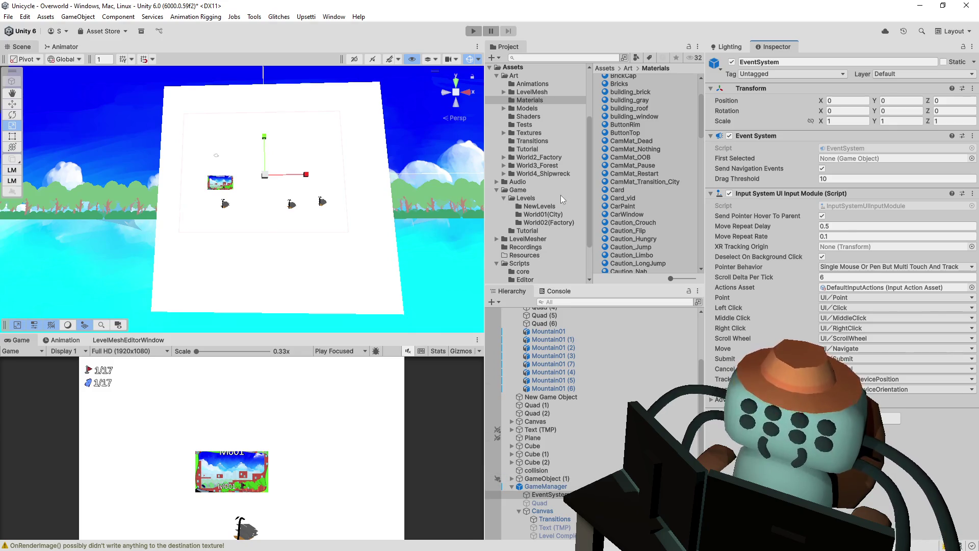
key("e")
left_click_drag(289, 212, 374, 141)
key("ctrl+z")
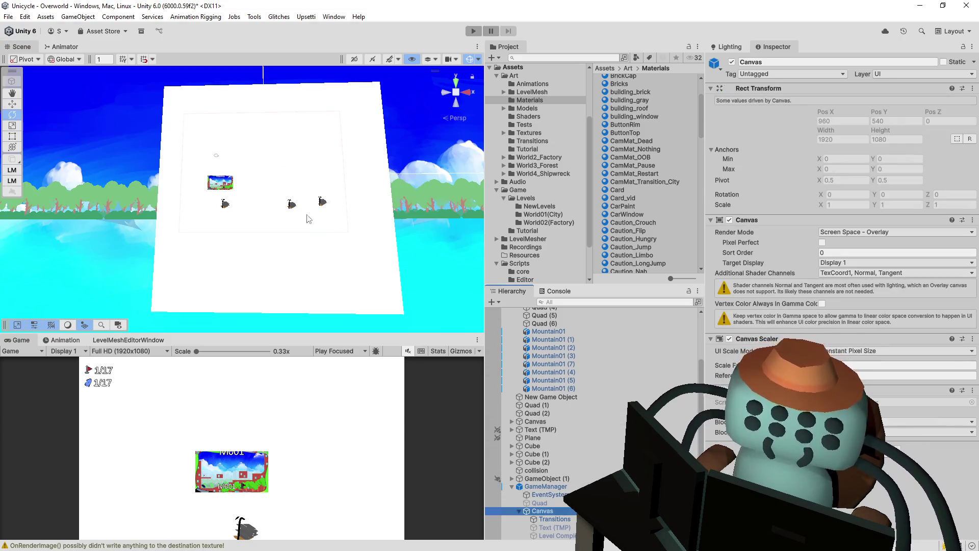
Test-toggle the Transitions object and the GameObject scenery group off and back on.
left_click(559, 529)
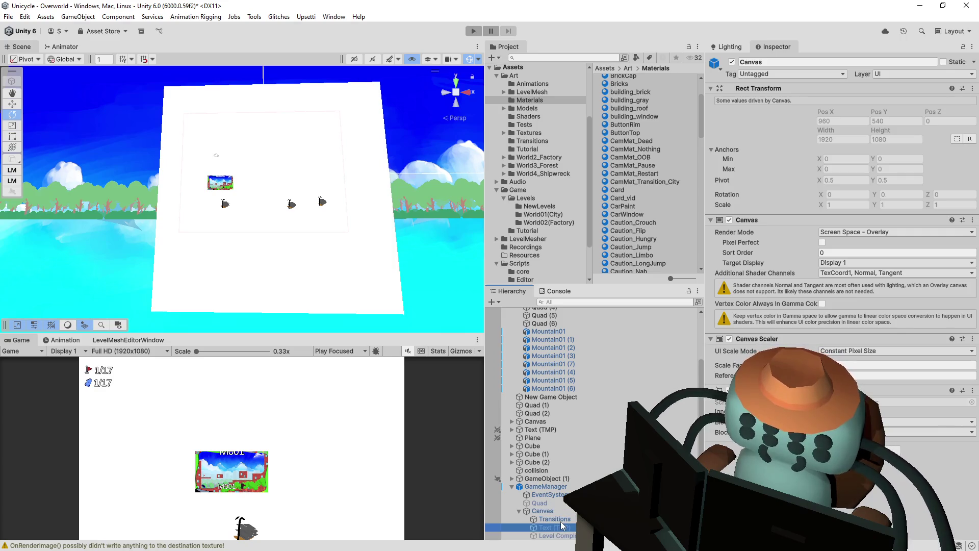
left_click(560, 520)
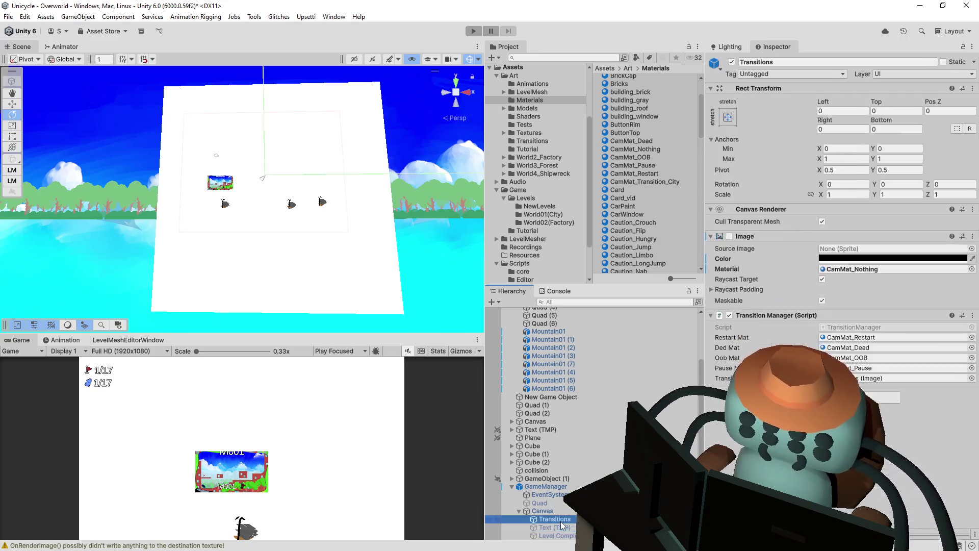
left_click(733, 62)
left_click(733, 63)
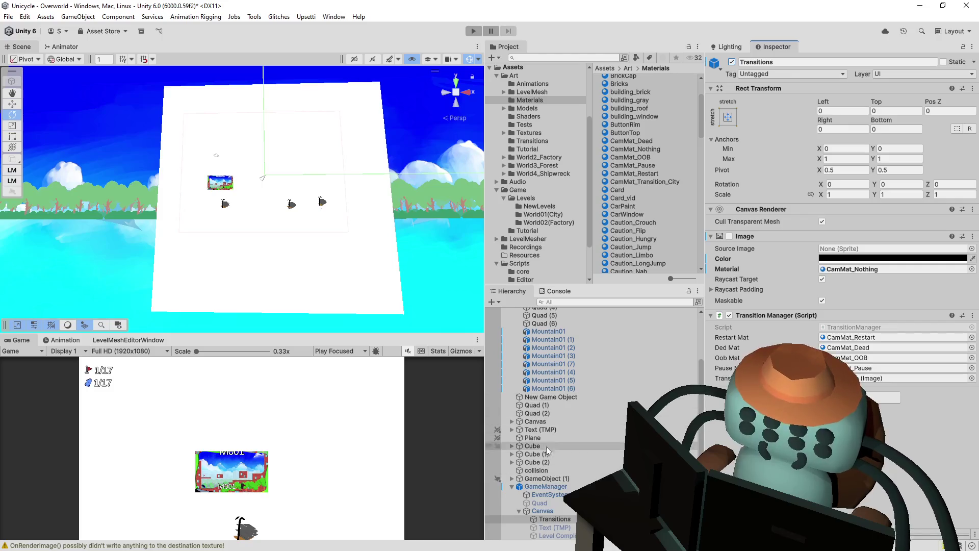
left_click(540, 414)
scroll(578, 382, "up", 3)
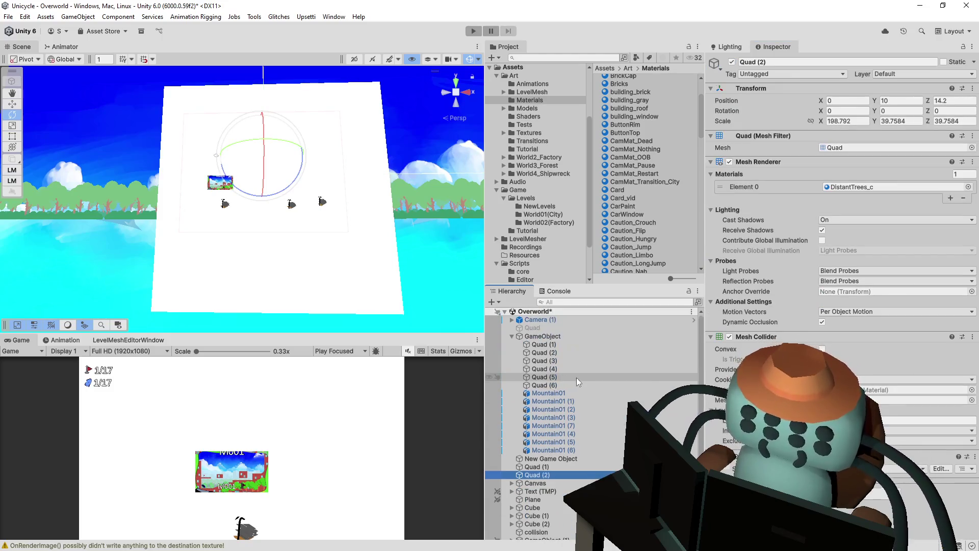
left_click(512, 337)
left_click(541, 336)
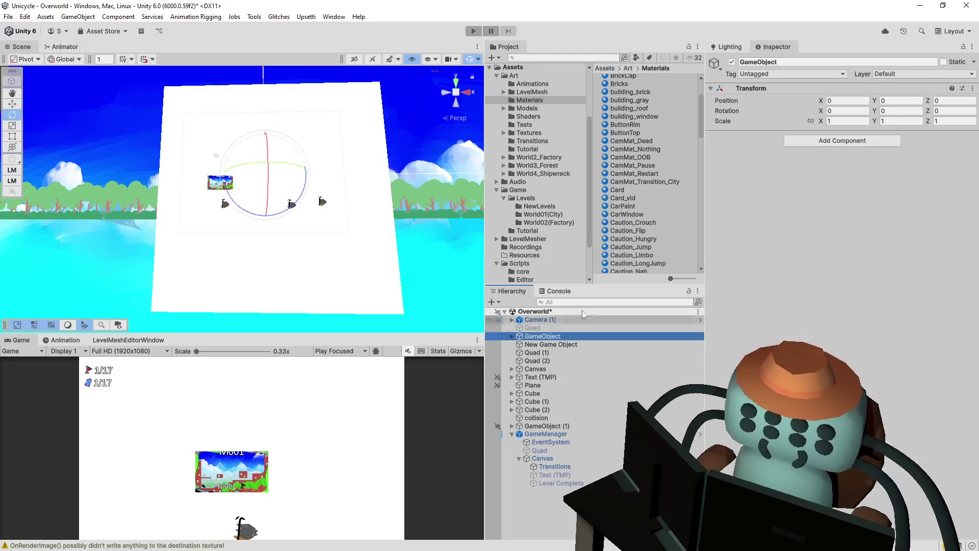
left_click(733, 62)
left_click(733, 63)
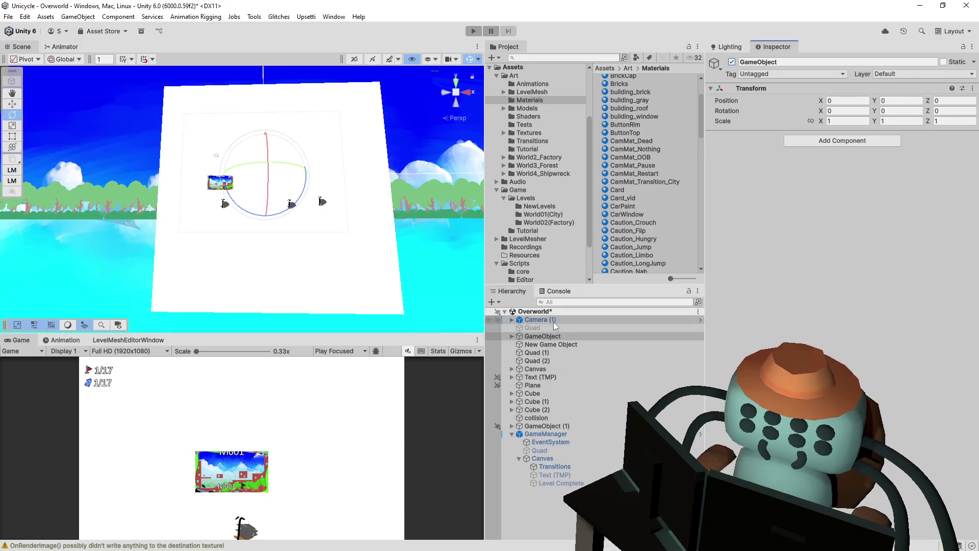
Test-toggle Camera (1) and the Canvas off and back on.
left_click(538, 320)
left_click(733, 62)
left_click(733, 63)
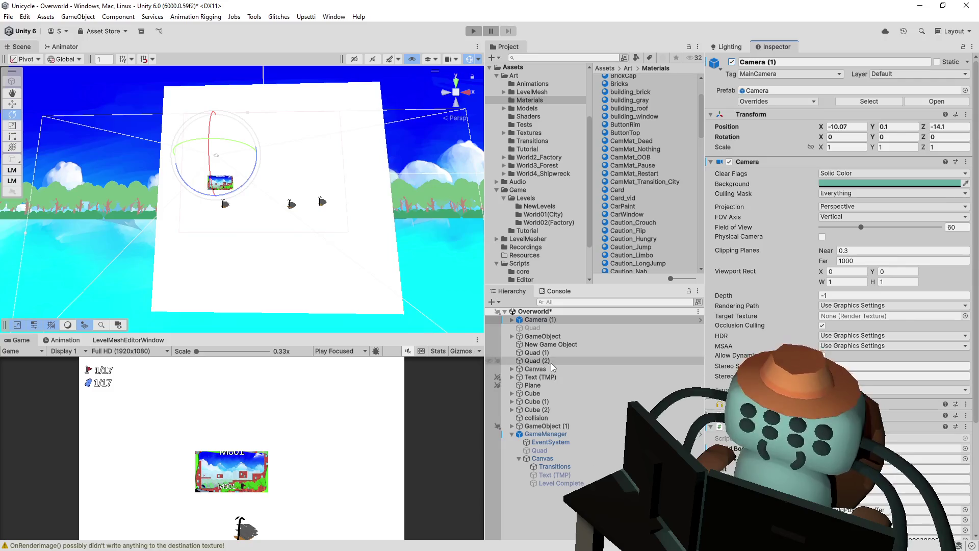
left_click(536, 369)
left_click(733, 62)
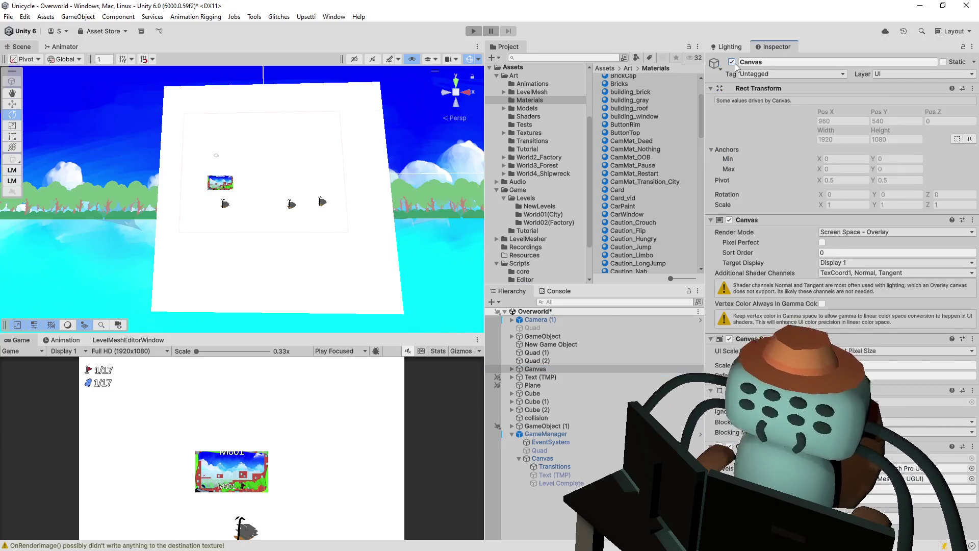
left_click(733, 62)
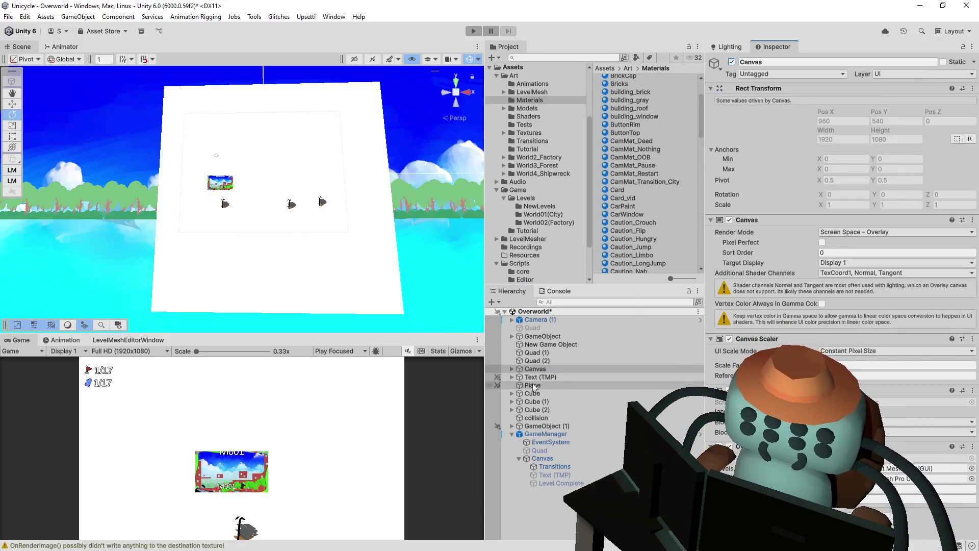
Deactivate the white WorldBorder Plane after toggling it to compare.
left_click(533, 385)
left_click(733, 62)
left_click(733, 62)
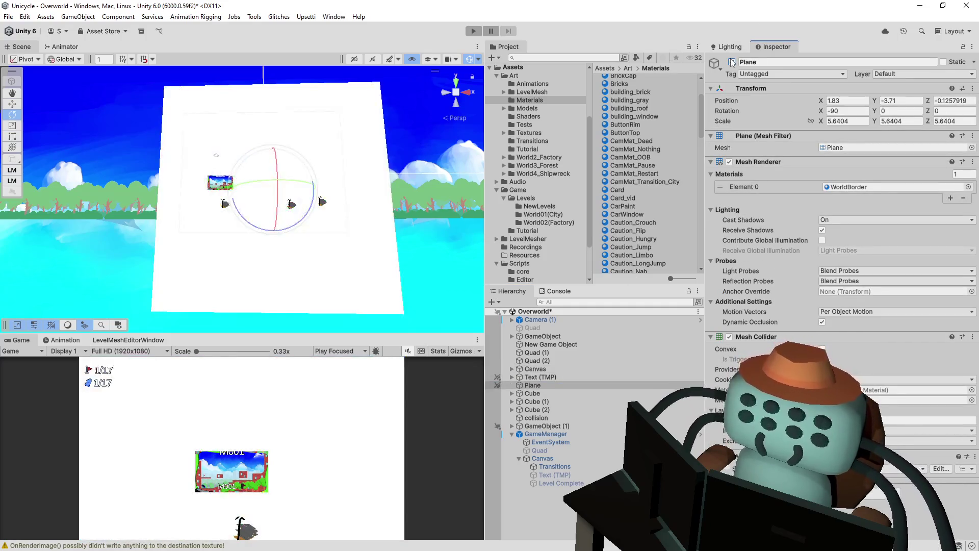
left_click(733, 62)
left_click(733, 62)
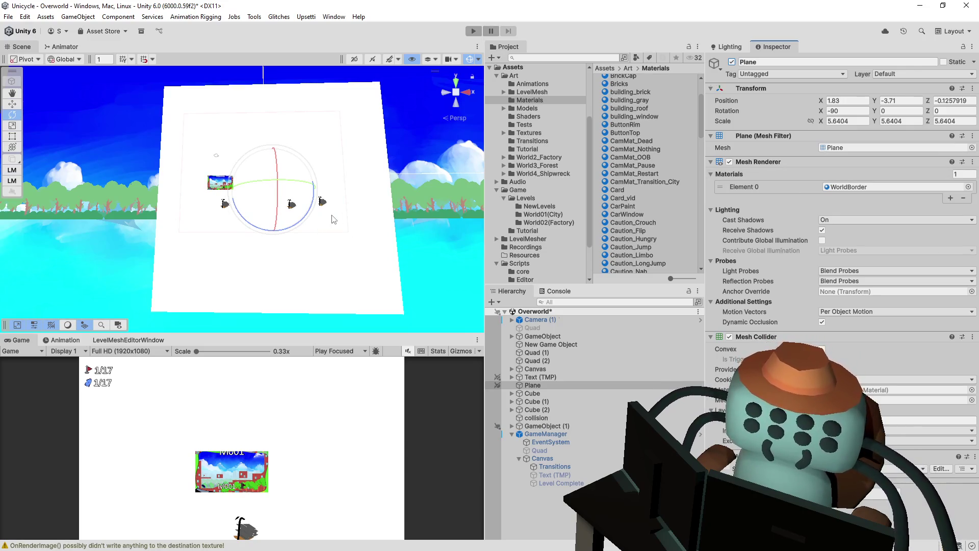
left_click(732, 62)
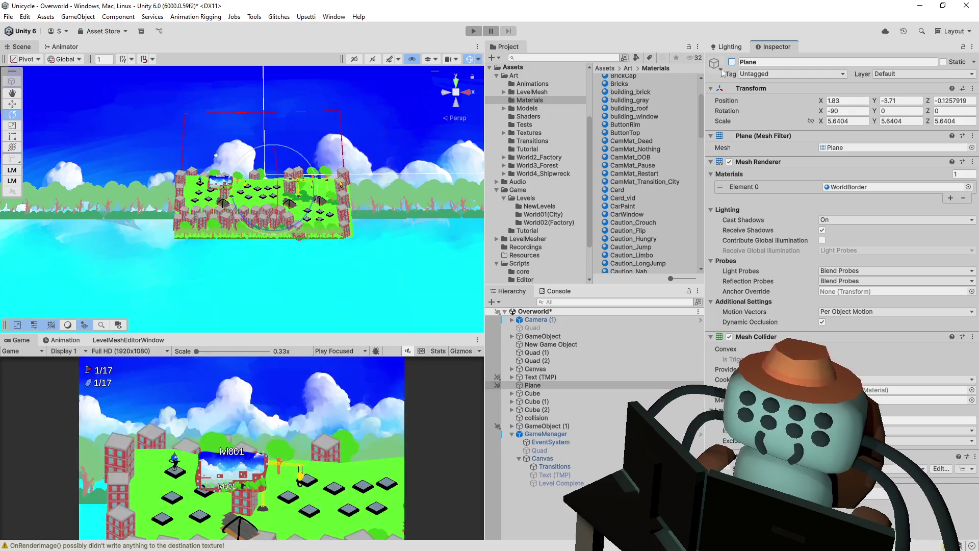
Play into Tutoriapolis 1, resize the Game view, and view the worldBorderMat exception in the Console.
left_click(473, 31)
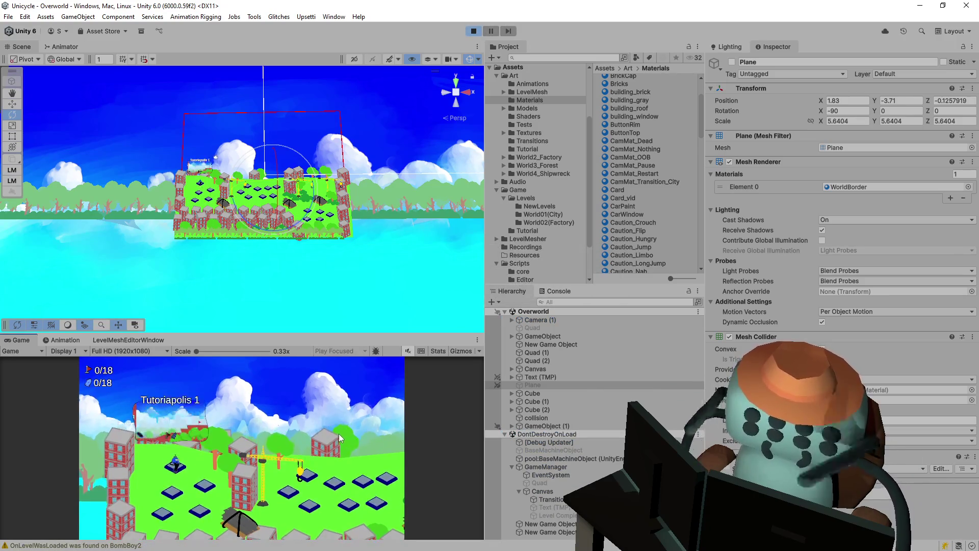
left_click_drag(343, 334, 344, 100)
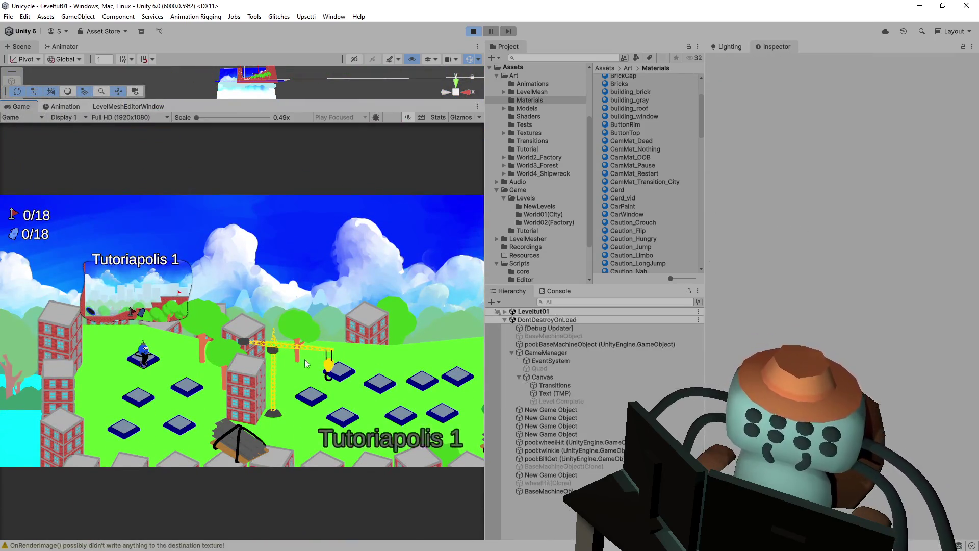
left_click_drag(364, 103, 359, 283)
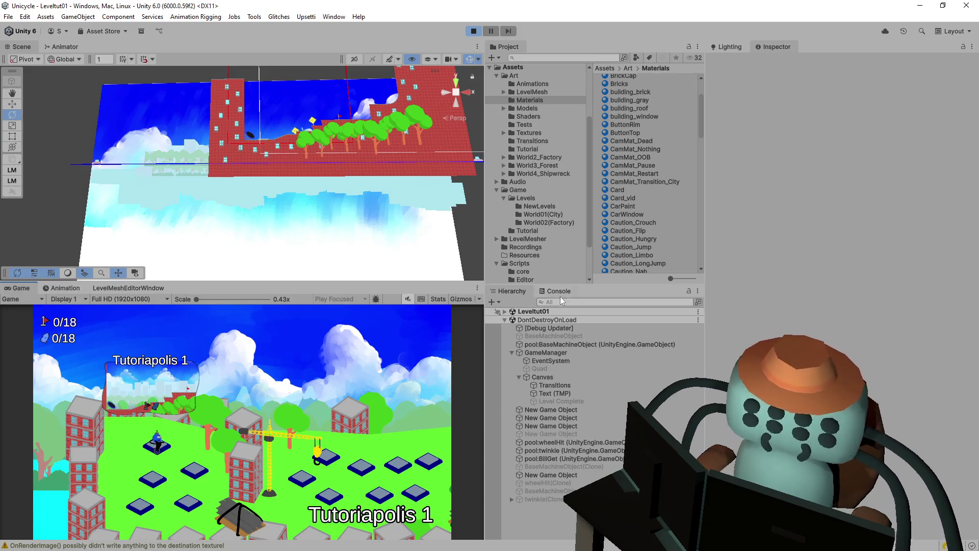
left_click(548, 291)
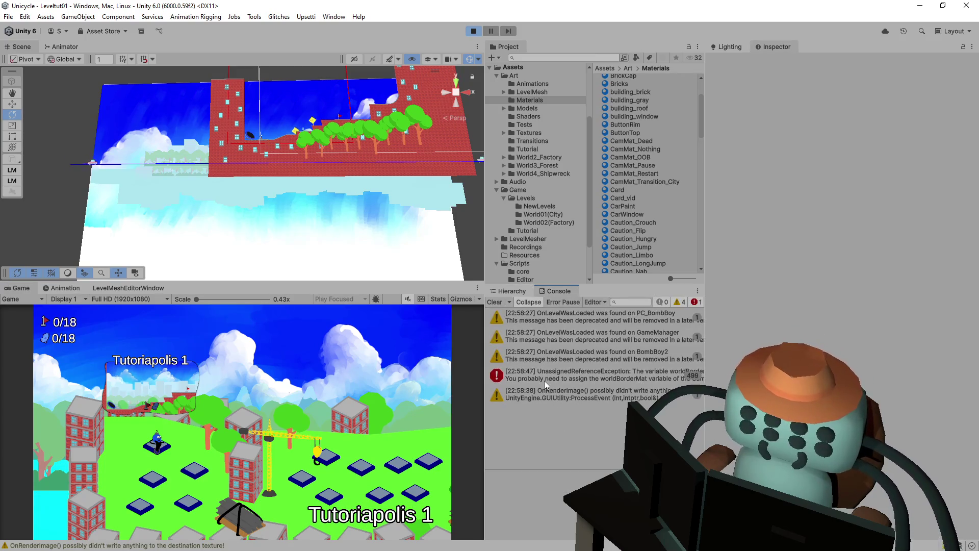
Stop Play mode, read the worldBorderMat stack trace pointing to CamRender, then show the Hierarchy.
key("ctrl+p")
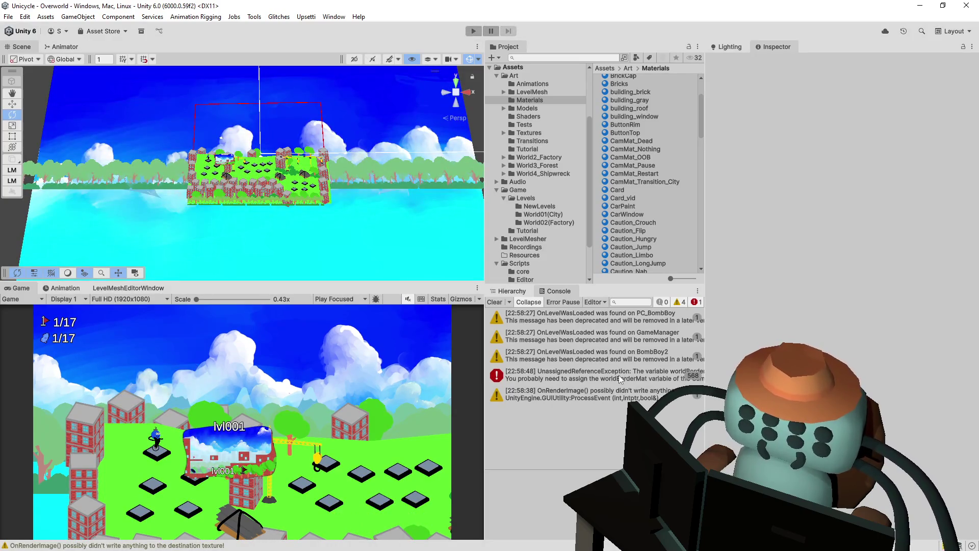
left_click(619, 375)
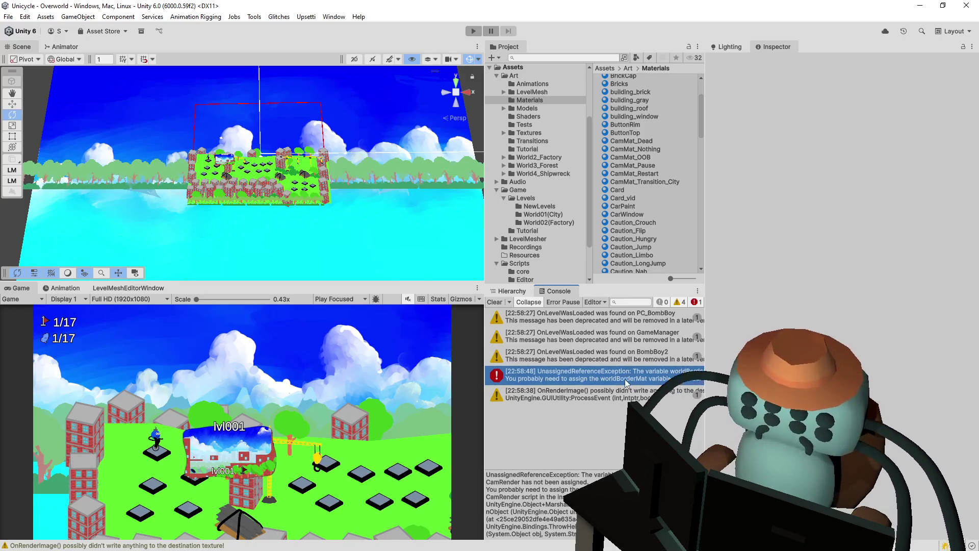
left_click_drag(638, 470, 638, 418)
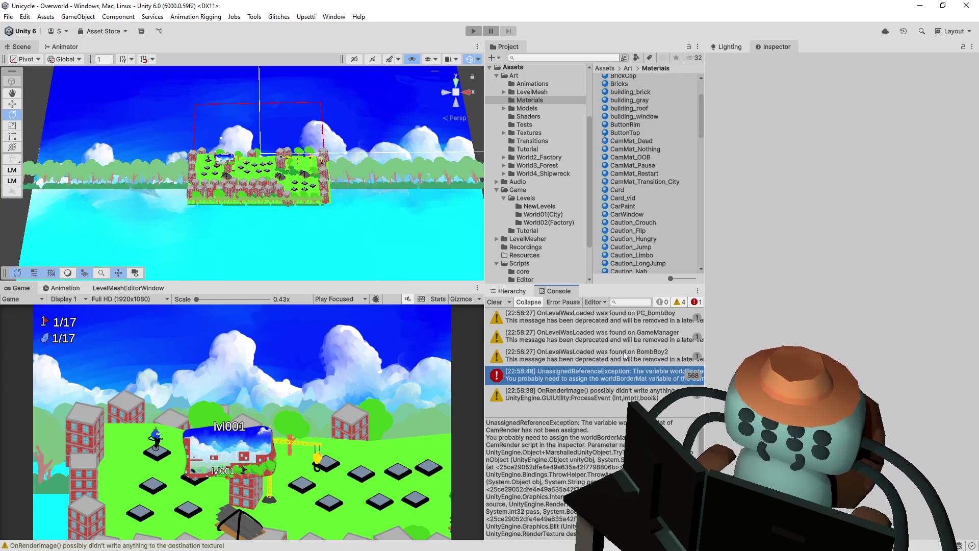
mouse_move(622, 284)
left_mouse_down()
mouse_move(622, 204)
mouse_move(622, 215)
left_mouse_up()
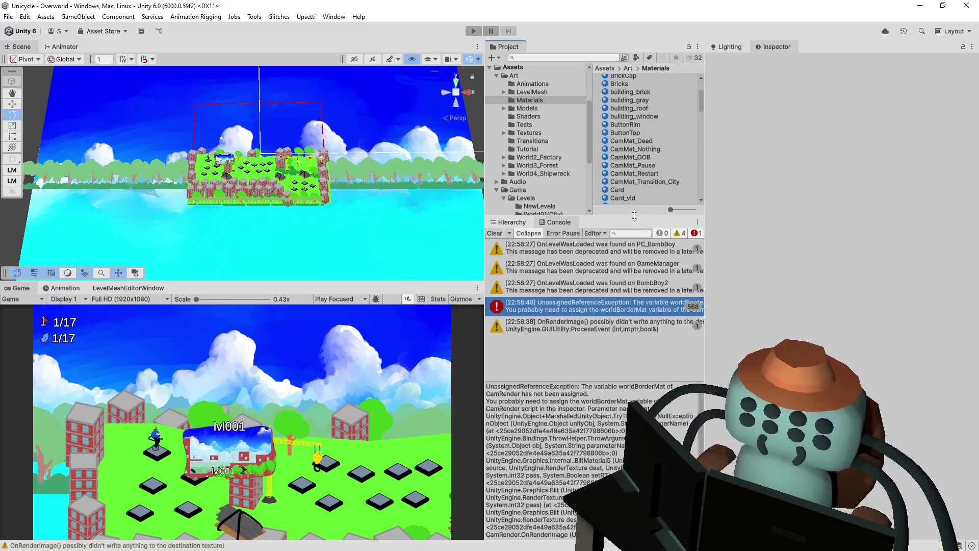
mouse_move(635, 219)
left_mouse_down()
mouse_move(642, 395)
mouse_move(642, 290)
left_mouse_up()
left_click(512, 295)
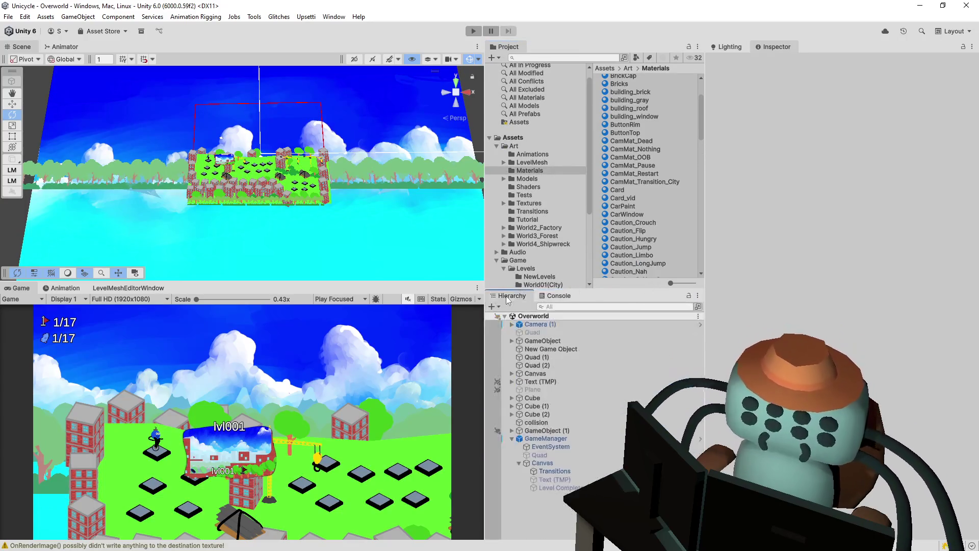
On Camera (1), briefly enable Cam Render, which turns the Game view white, then disable it.
left_click(585, 324)
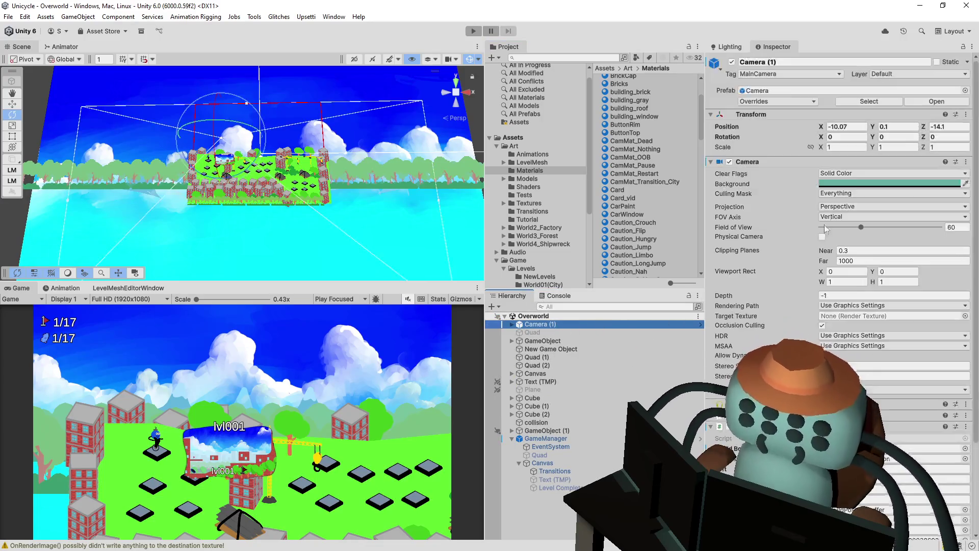
scroll(862, 291, "down", 5)
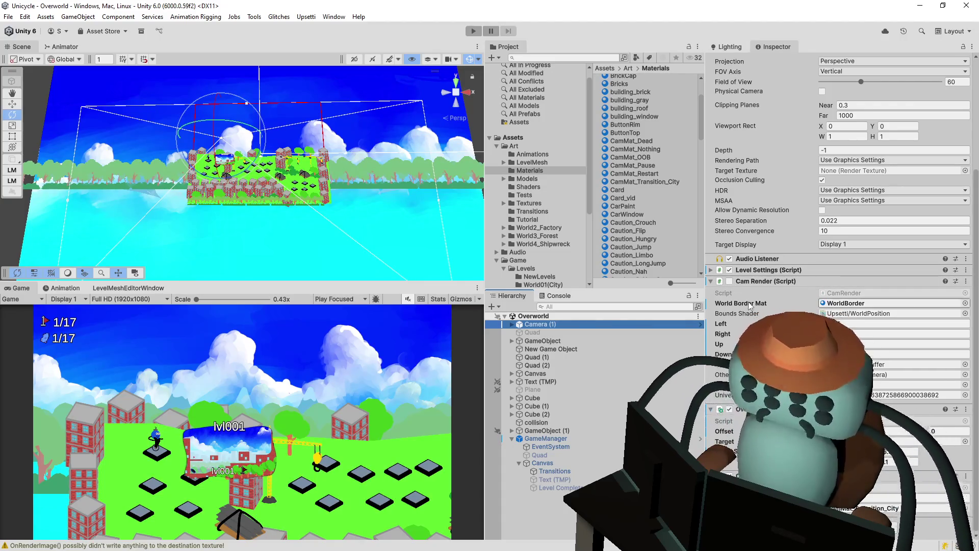
left_click(731, 282)
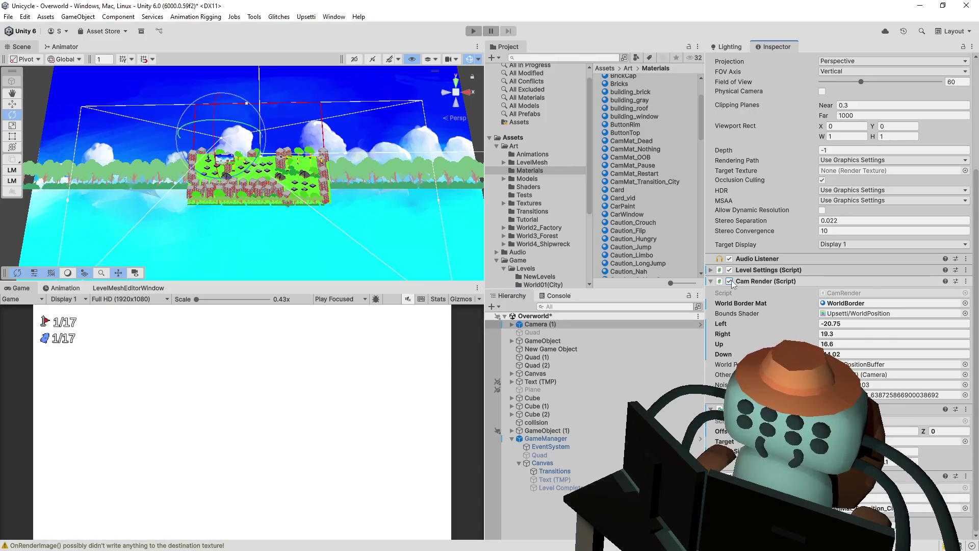
left_click(731, 282)
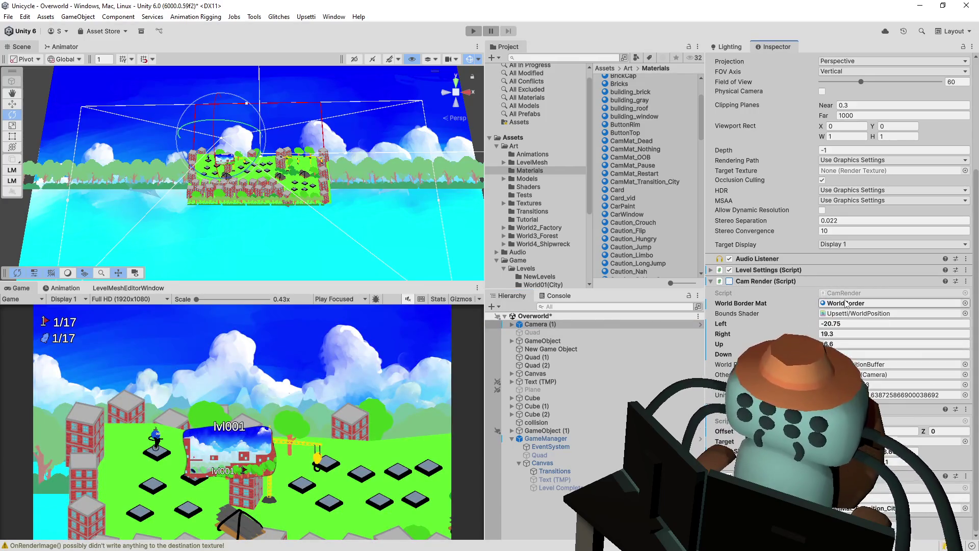
scroll(798, 298, "up", 3)
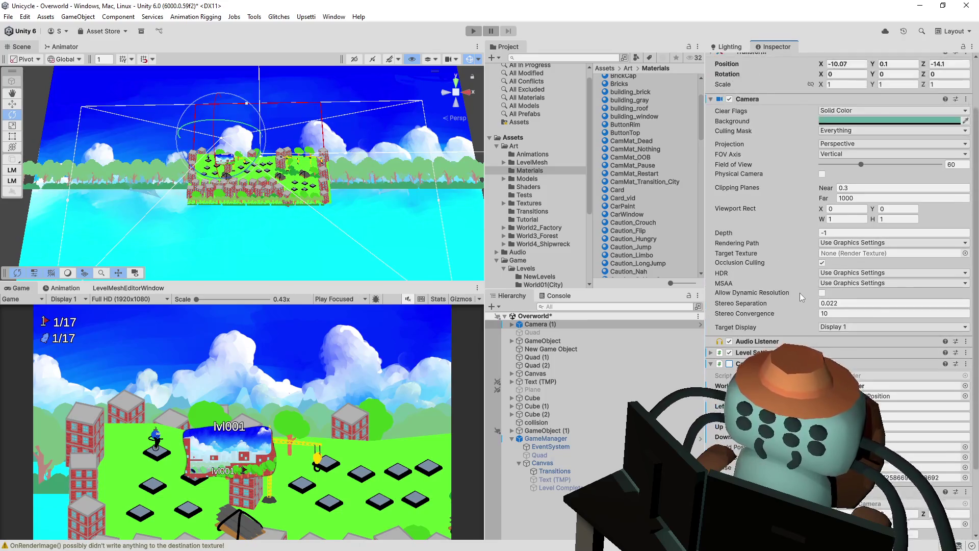
scroll(800, 292, "up", 2)
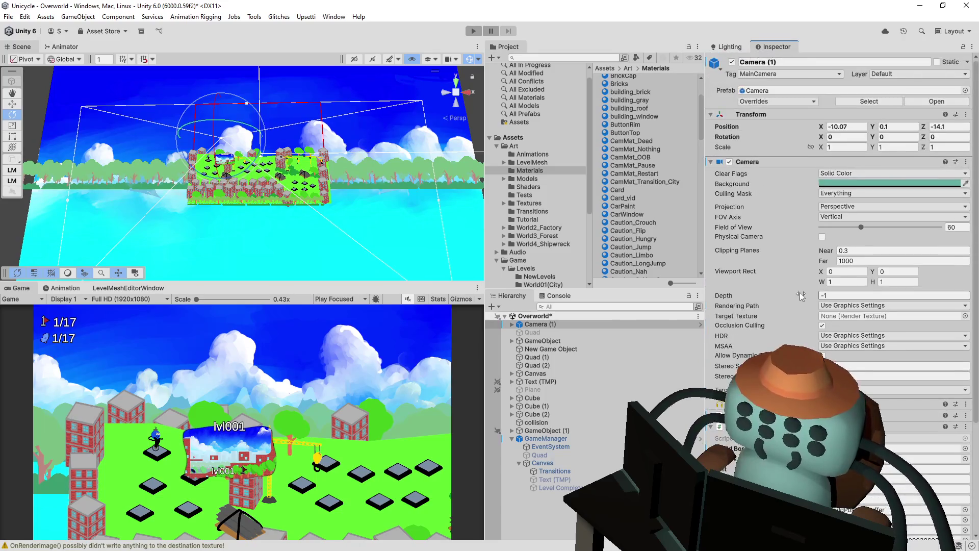
left_click(753, 102)
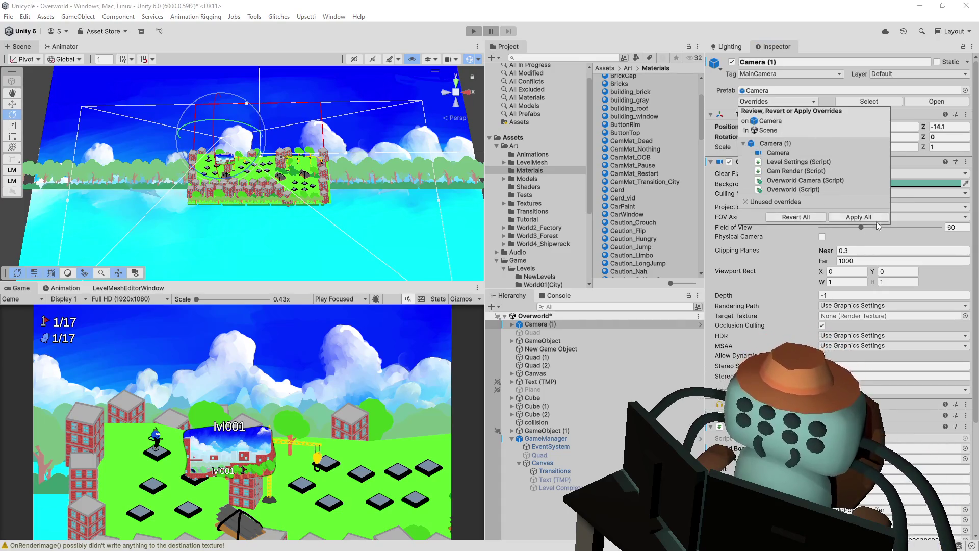
left_click(797, 160)
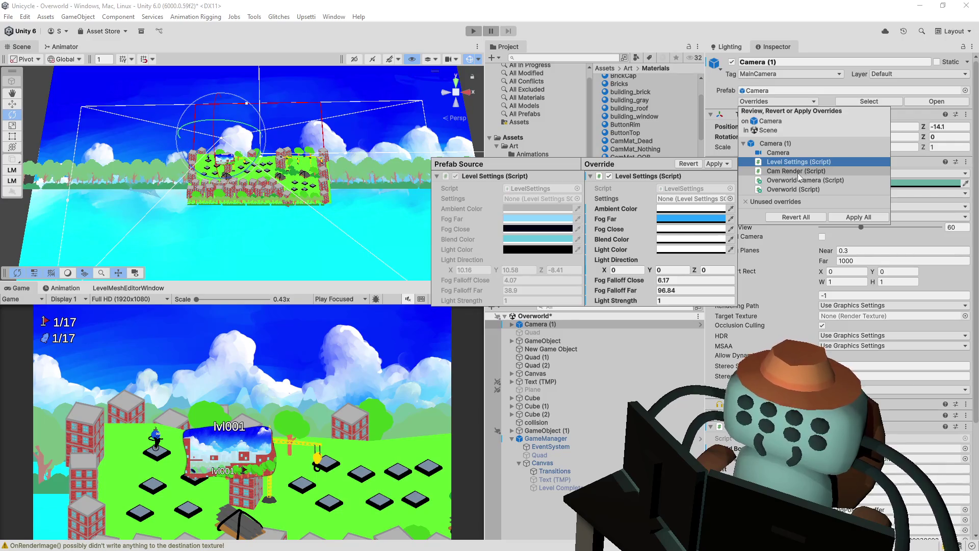
left_click(798, 173)
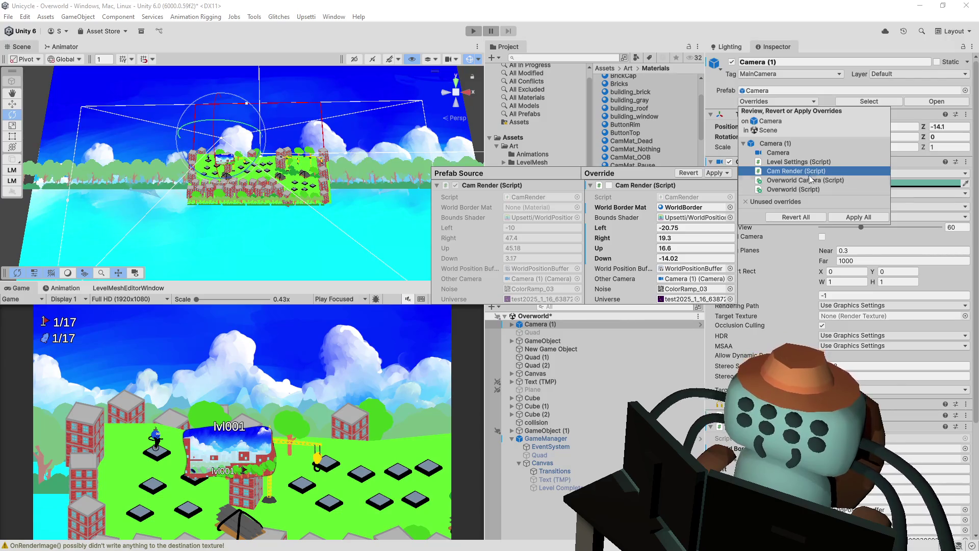
left_click(630, 210)
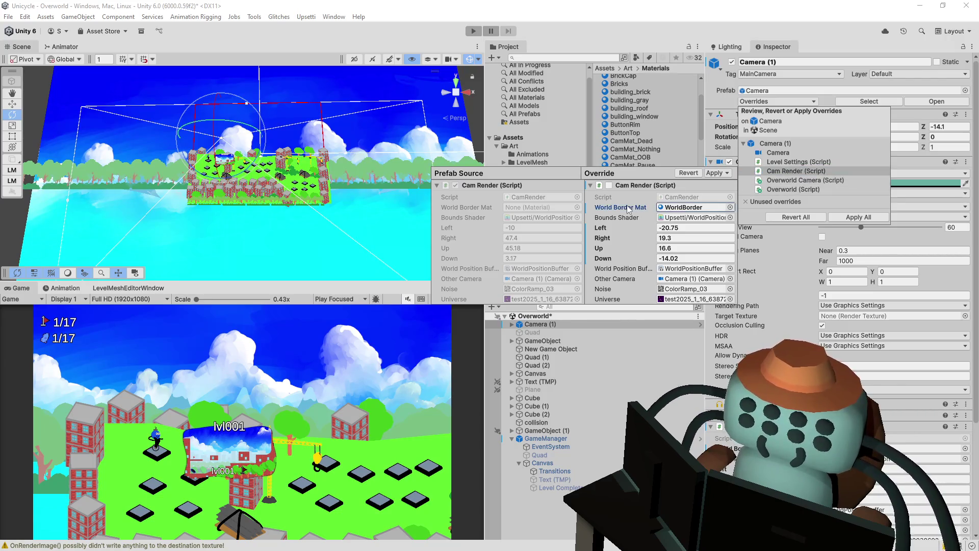
left_click(727, 173)
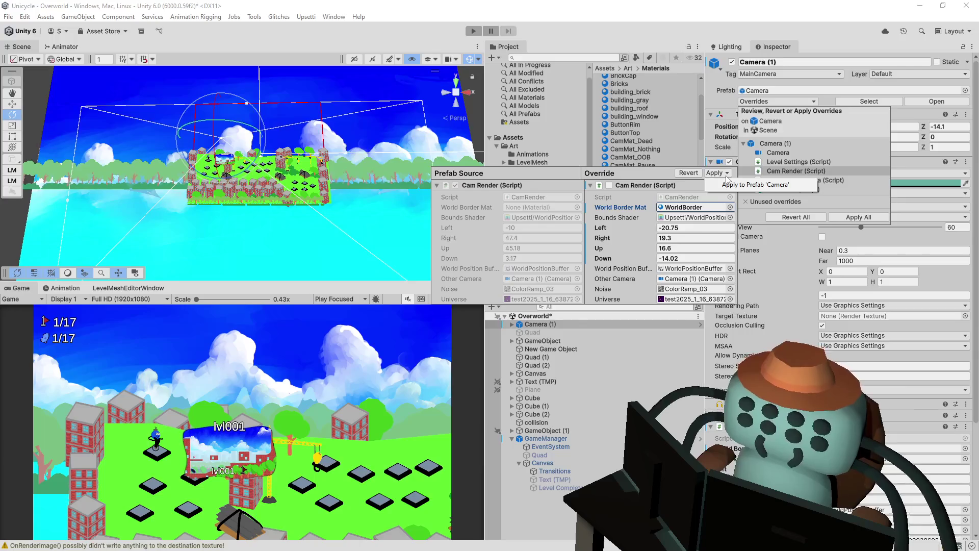
left_click(800, 163)
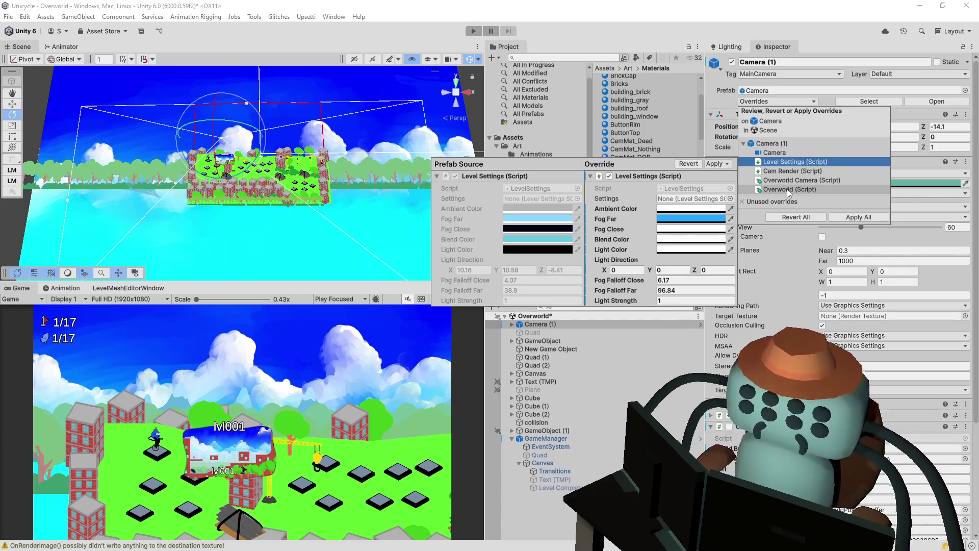
left_click(726, 165)
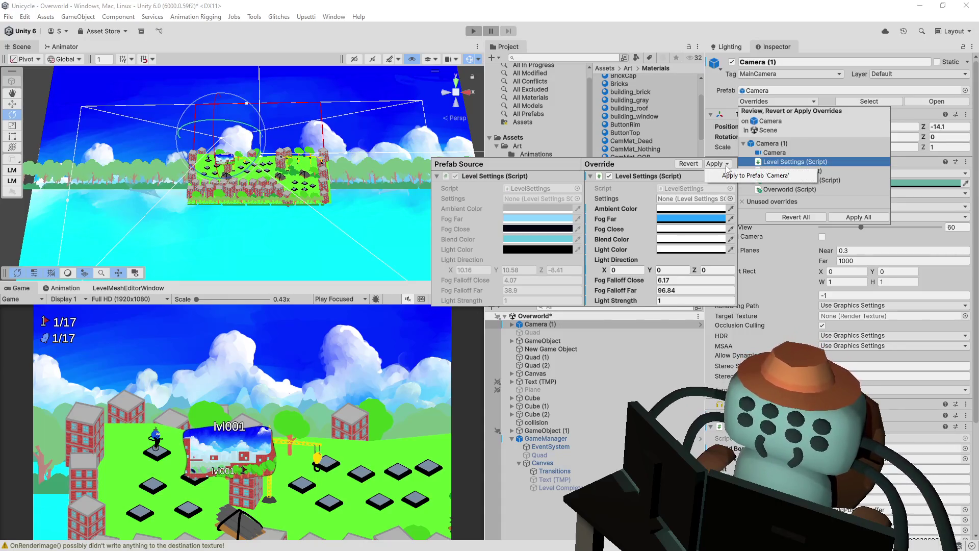
left_click(831, 174)
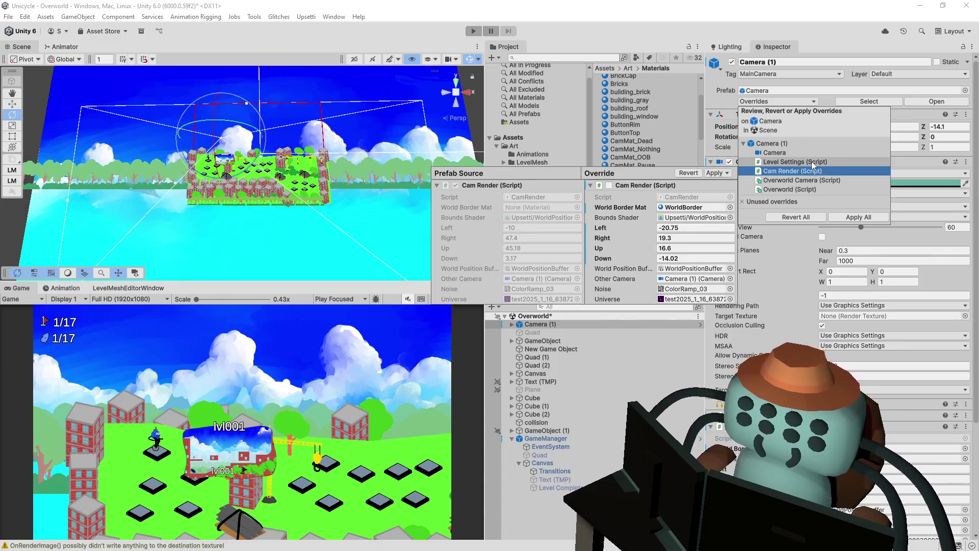
left_click(812, 161)
left_click(810, 173)
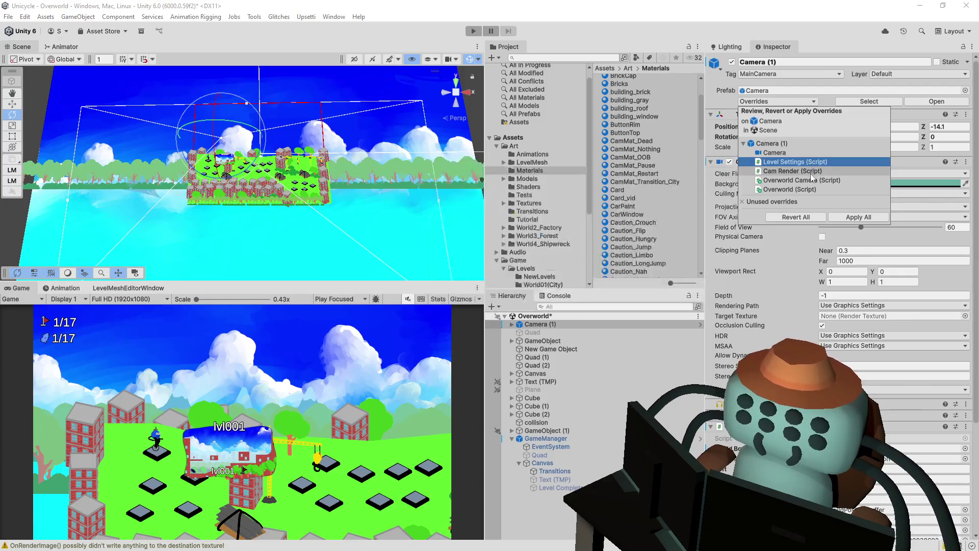
left_click(809, 181)
left_click(812, 172)
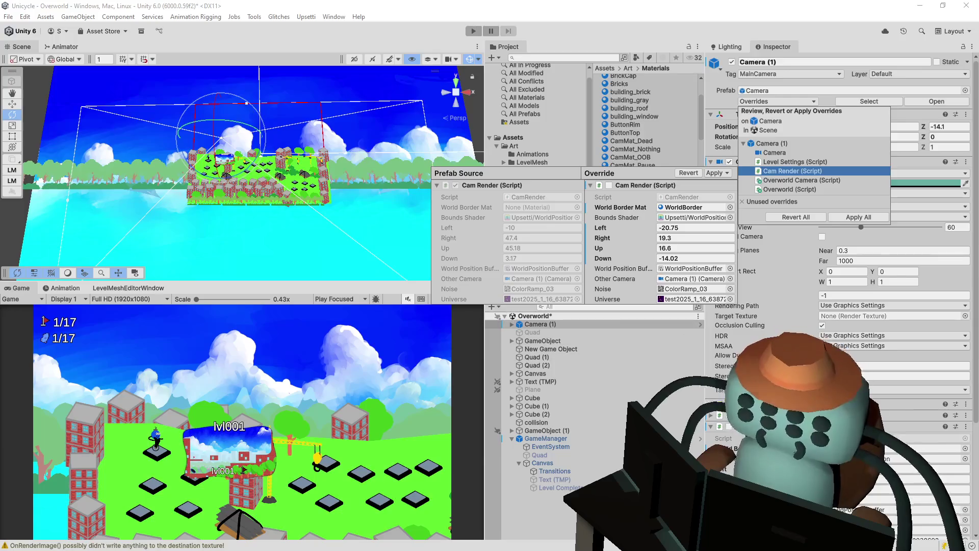
left_click(846, 232)
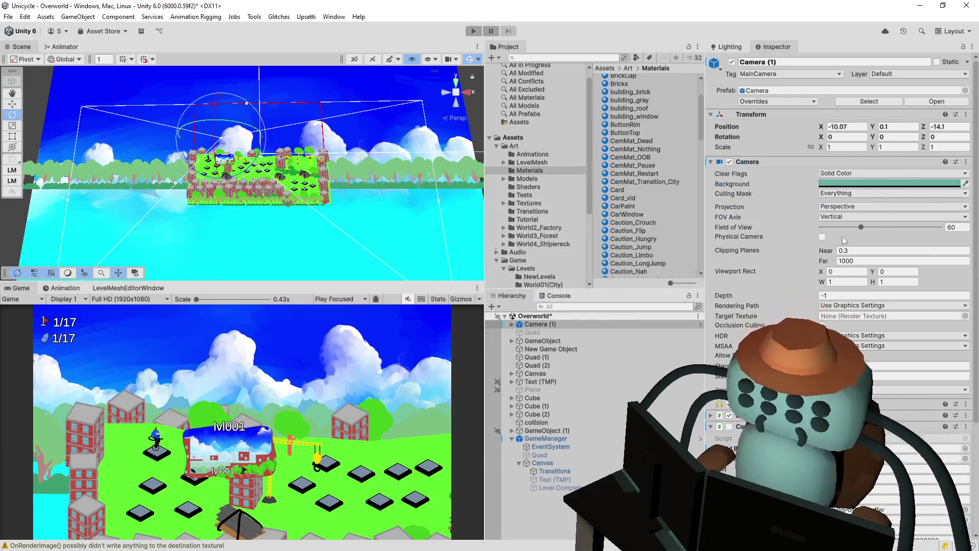
Save the Overworld scene with Ctrl+S.
scroll(843, 237, "down", 3)
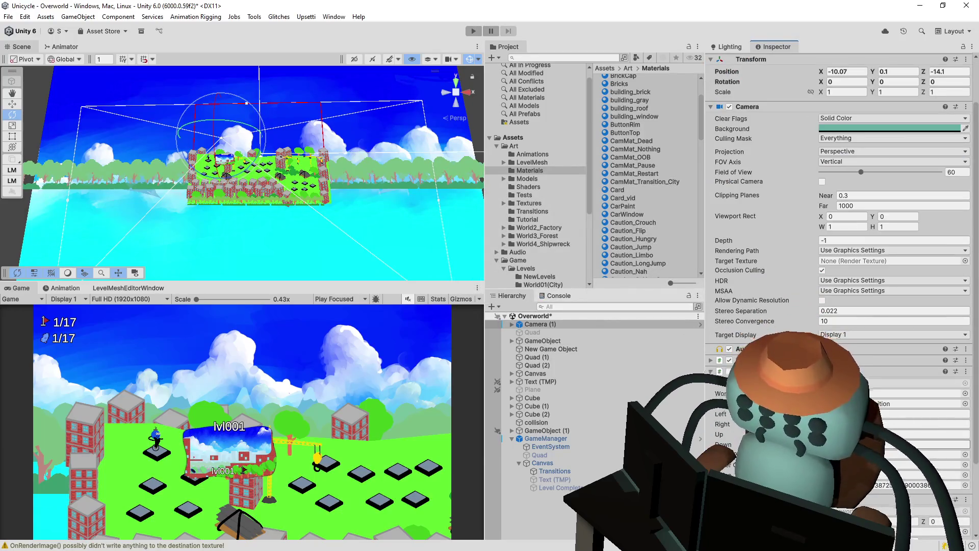
scroll(842, 244, "up", 2)
key("ctrl+s")
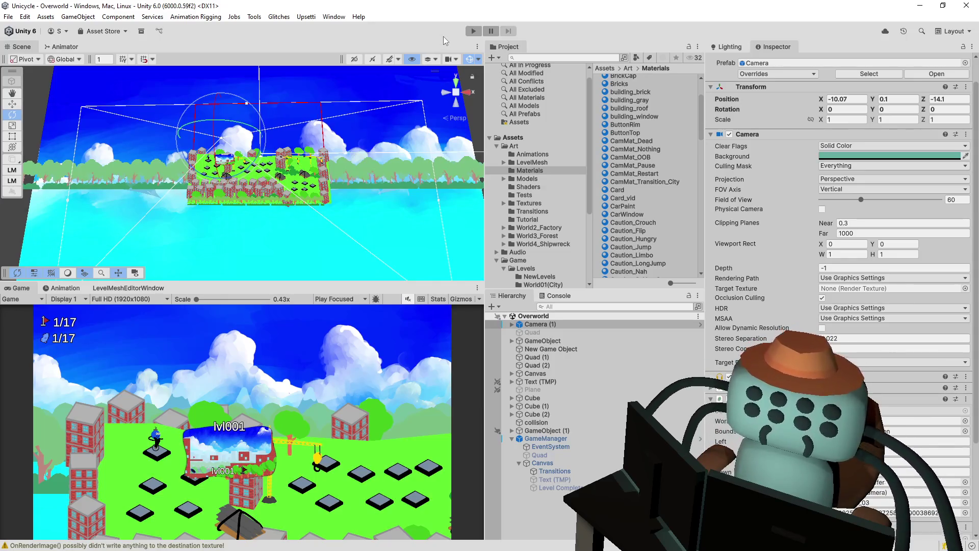
Play-test the overworld, moving between level nodes into Tutoriapolis 1, then stop Play mode.
left_click(474, 31)
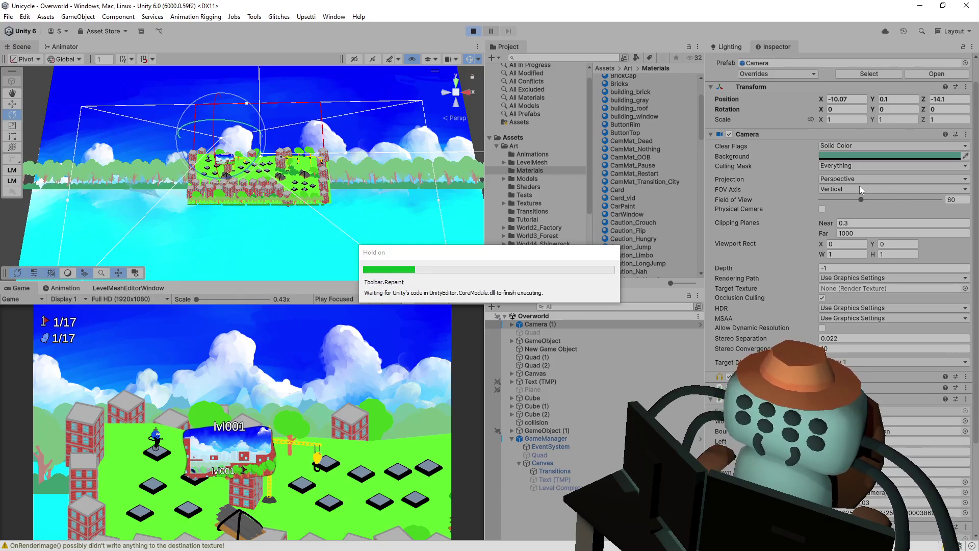
key("Down")
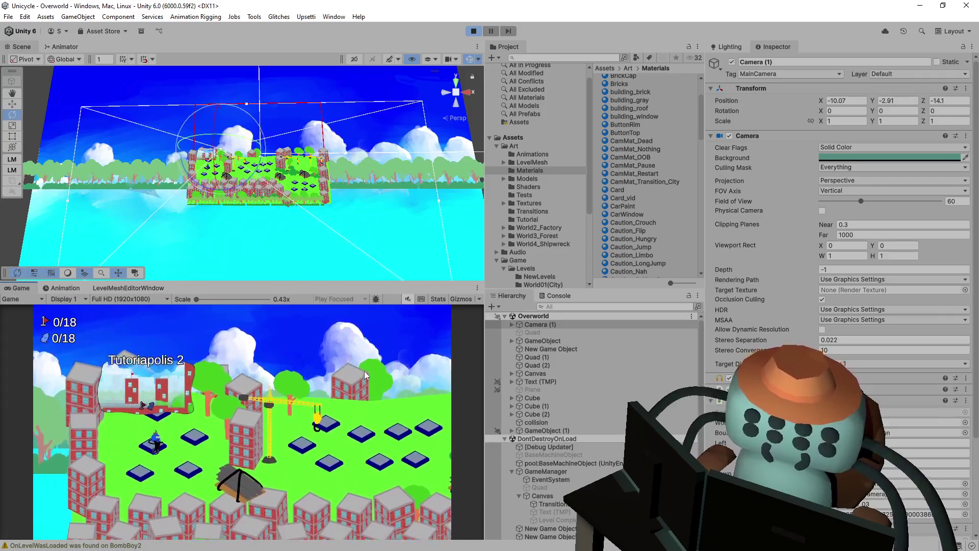
key("Up")
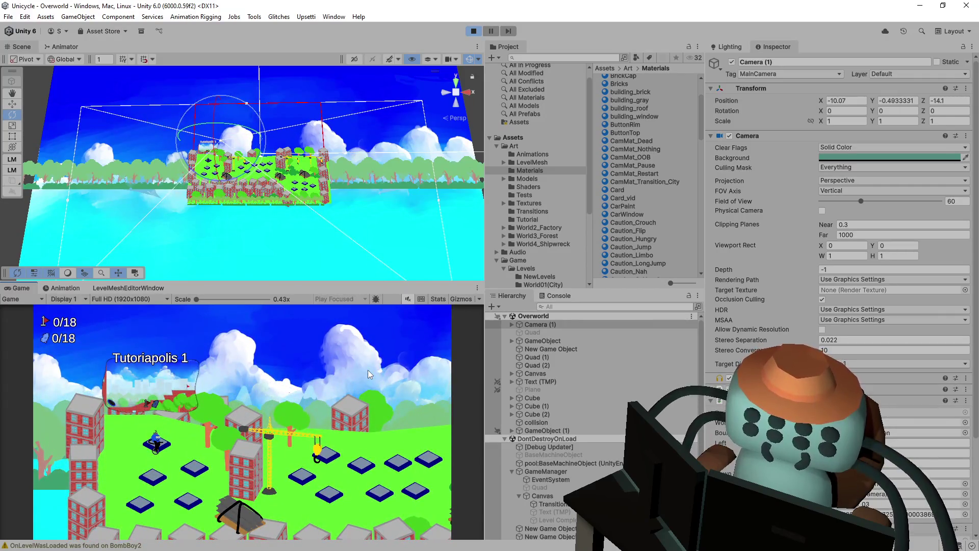
key("Return")
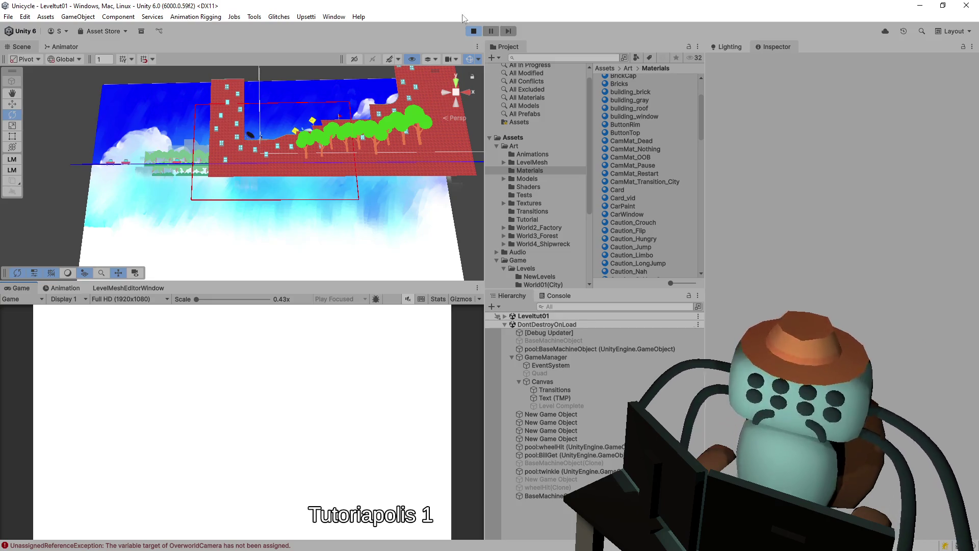
key("ctrl+p")
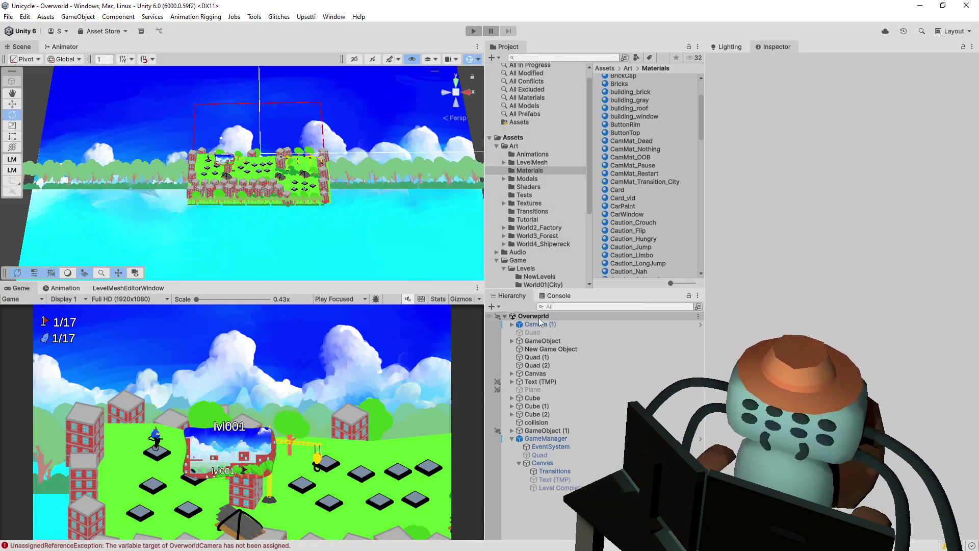
Open the exception's source line from the Console in Visual Studio and review line 14.
left_click(558, 296)
double_click(570, 378)
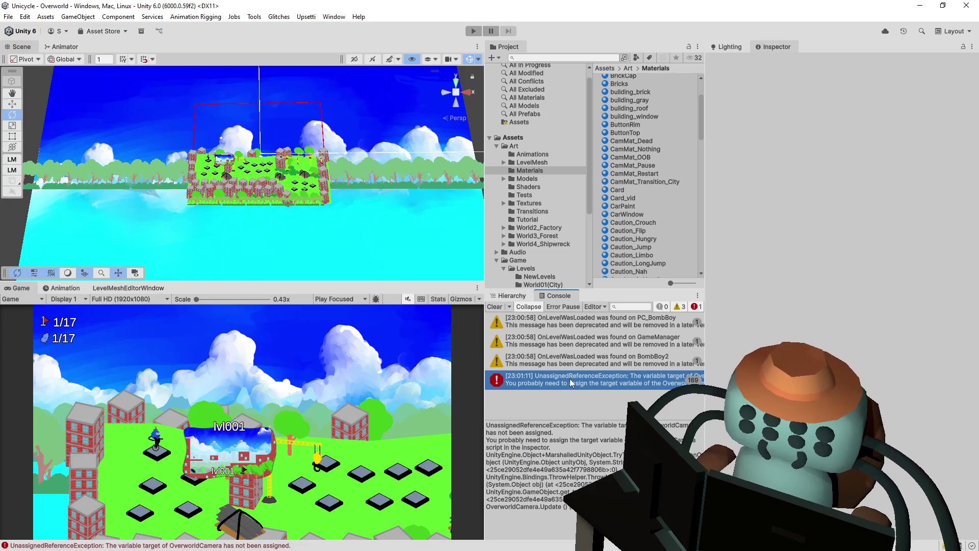
left_click_drag(541, 531, 263, 512)
key("End")
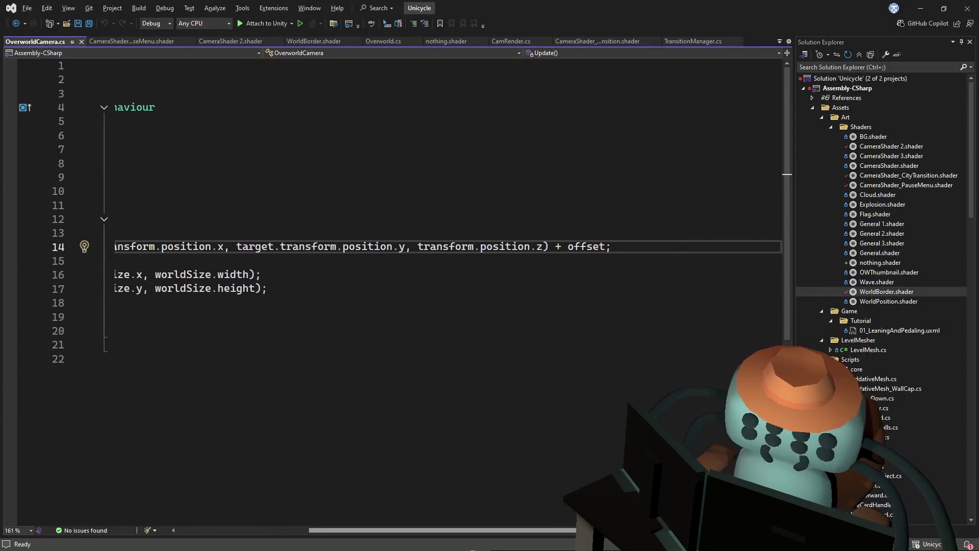
key("Home")
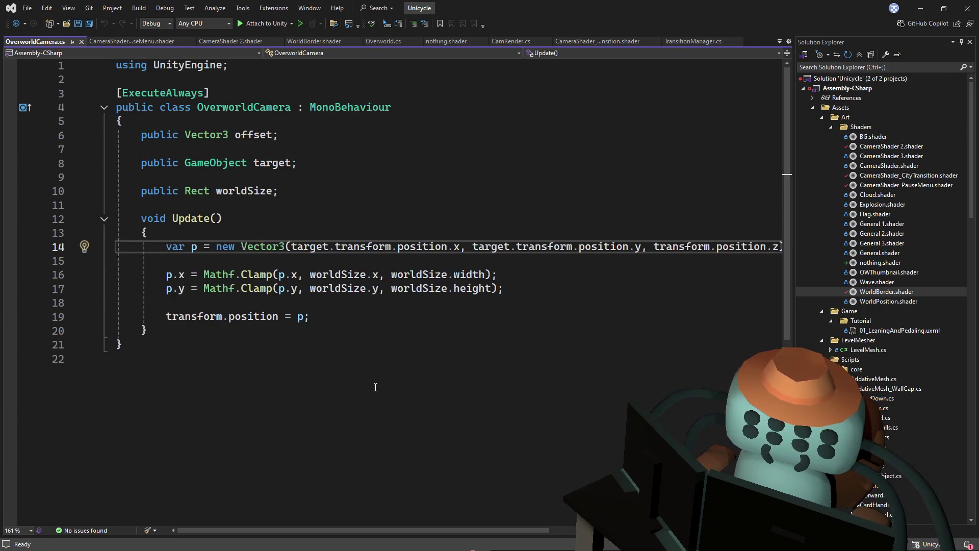
key("alt+Tab")
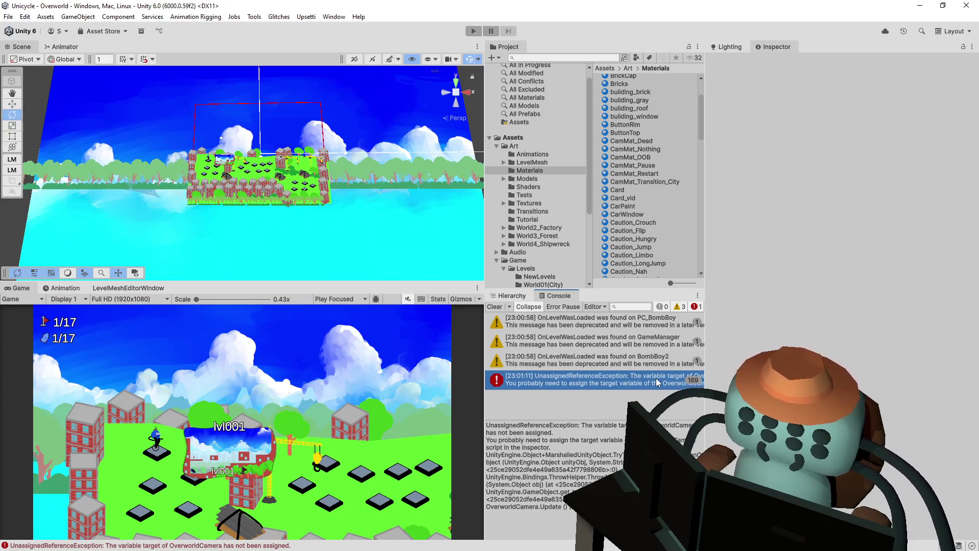
From Camera (1)'s Inspector, open the OverworldCamera script and place the cursor at Update.
left_click(508, 295)
left_click(559, 325)
scroll(740, 323, "down", 3)
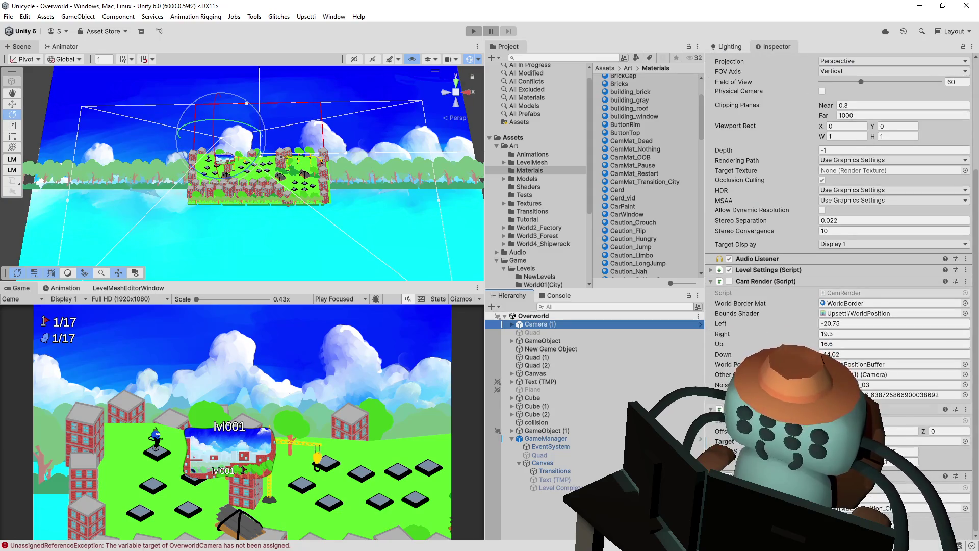
double_click(893, 421)
left_click(418, 233)
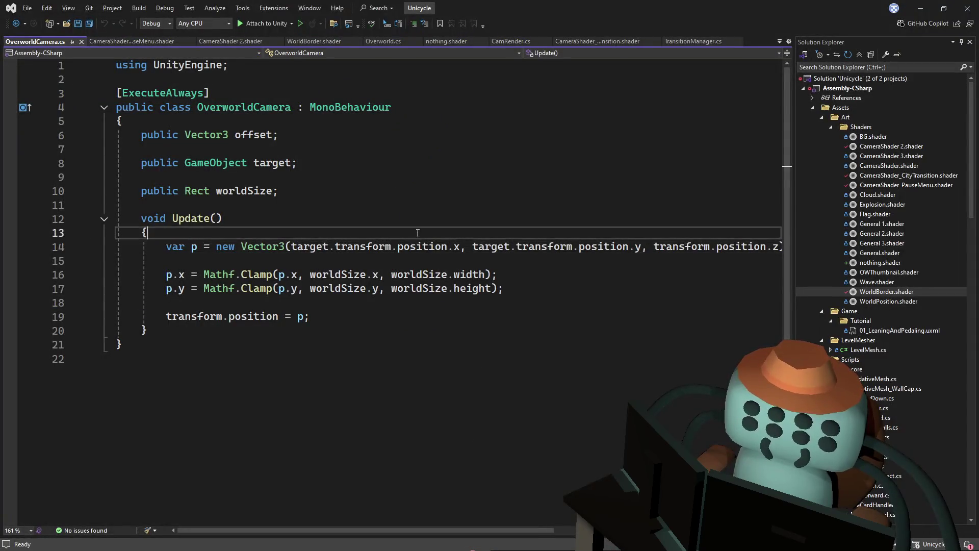
Add 'if(!target) return;' at the top of OverworldCamera's Update, save, and return to Unity.
key("Return")
key("Return")
key("Up")
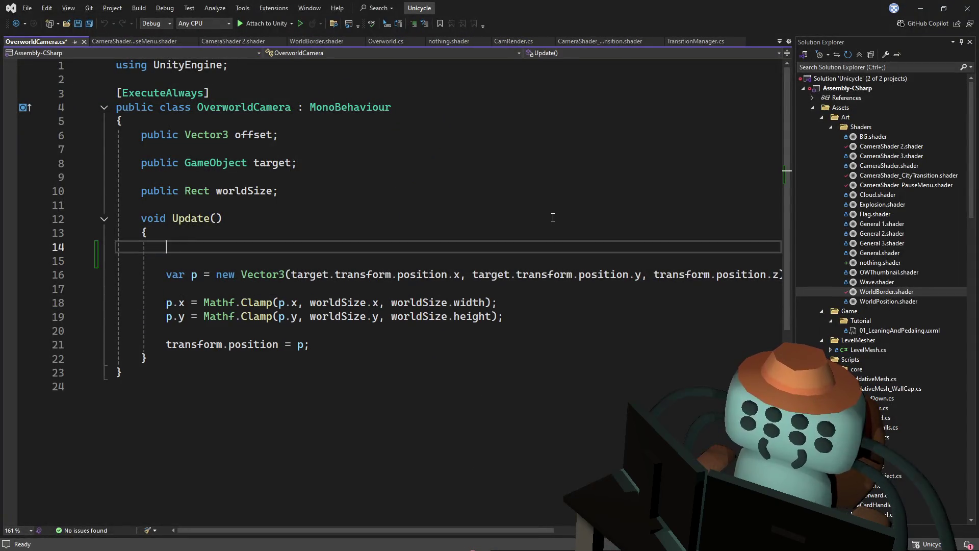
type("if(target")
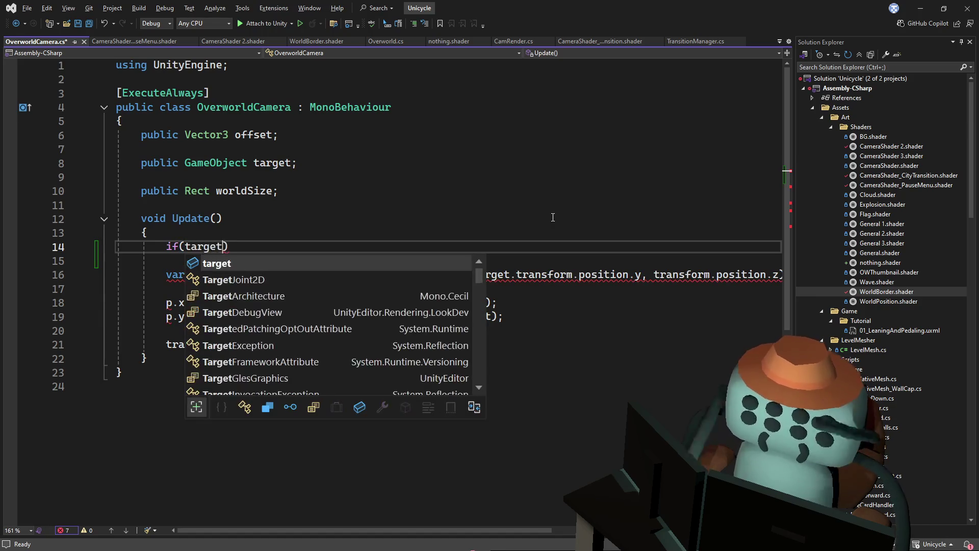
key("BackSpace")
key("BackSpace")
key("BackSpace")
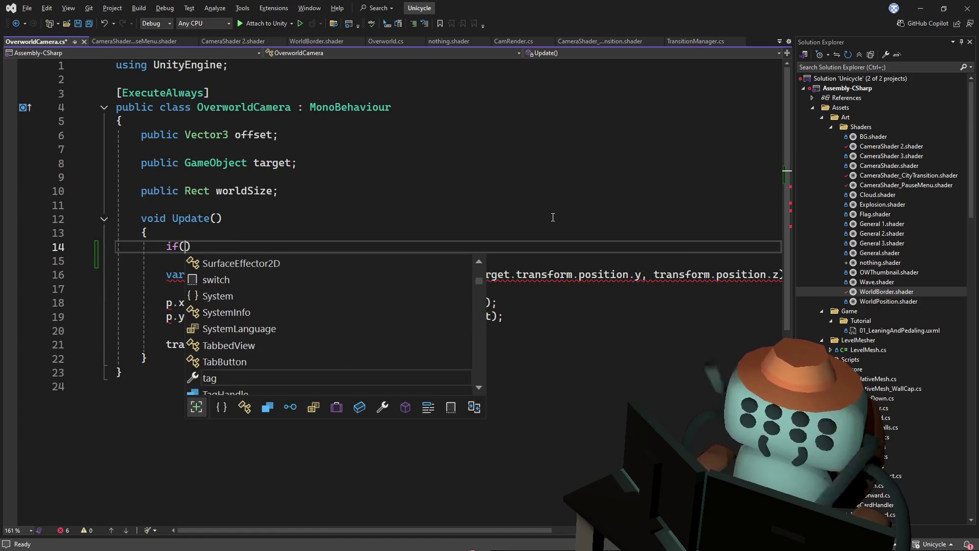
type("!targ")
key("Tab")
key("End")
key("Return")
type("return;")
key("ctrl+s")
key("alt+Tab")
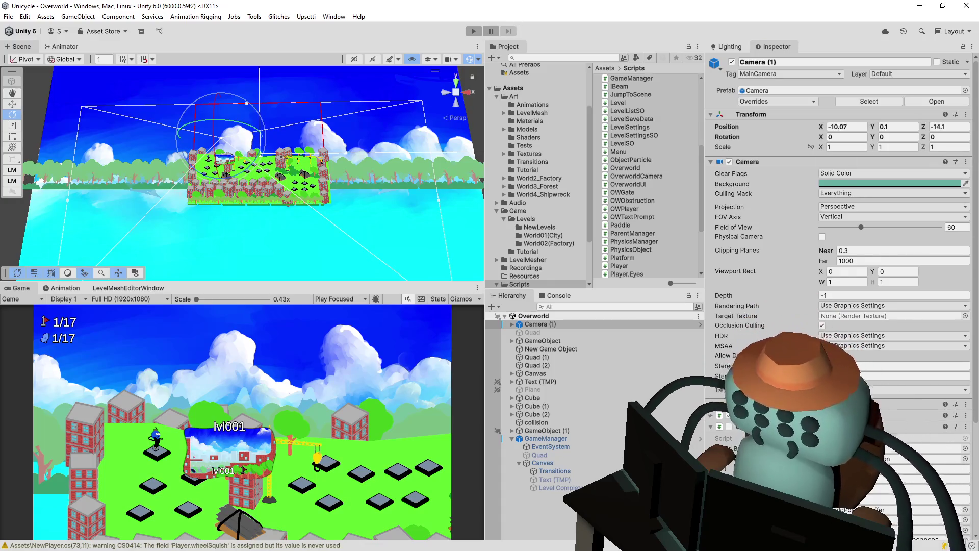
Play into Tutoriapolis 1, confirm the Console shows only warnings, stop, and select GameManager.
left_click(474, 31)
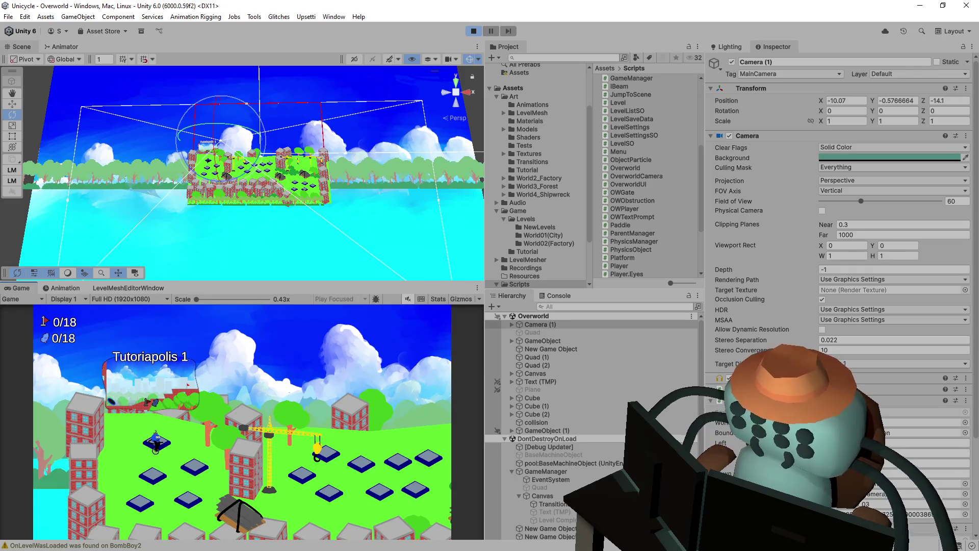
key("space")
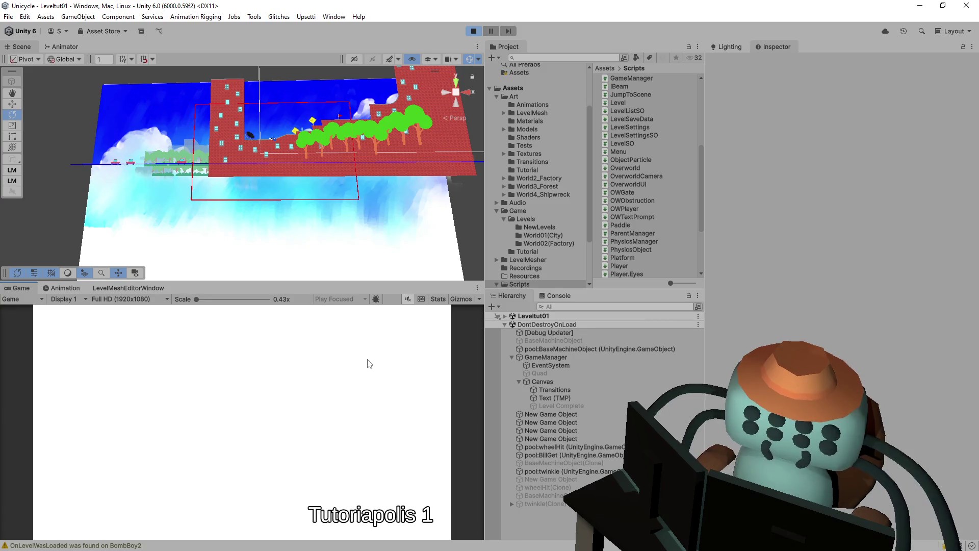
left_click(556, 297)
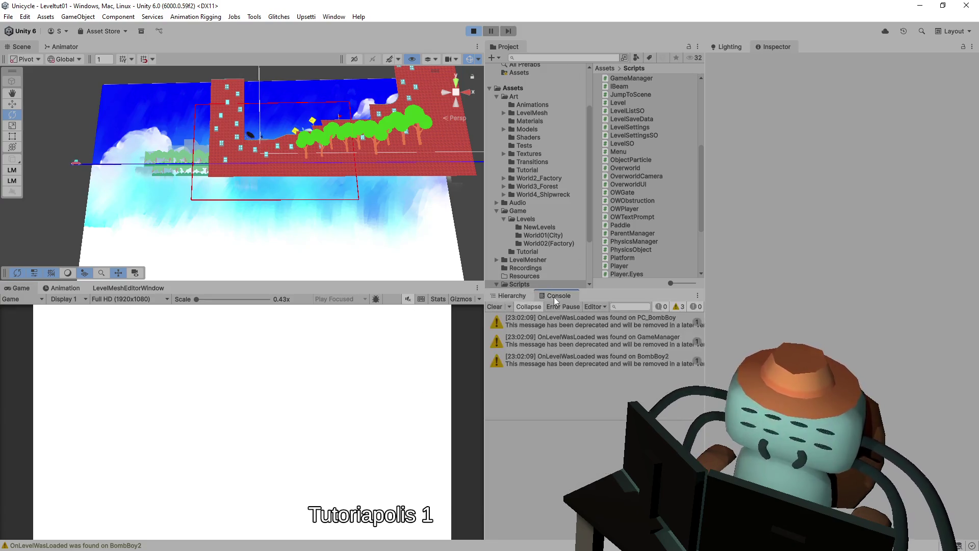
left_click(474, 31)
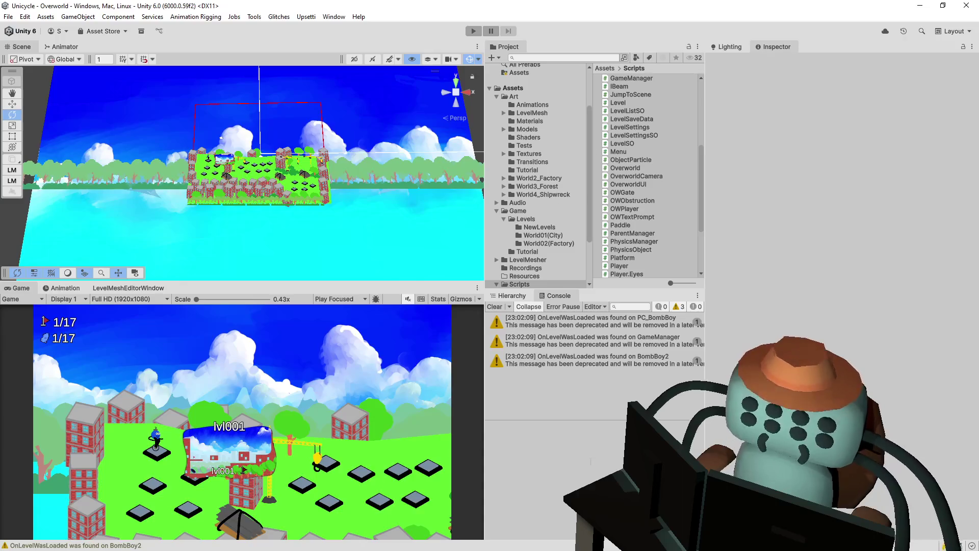
left_click(512, 296)
left_click(556, 434)
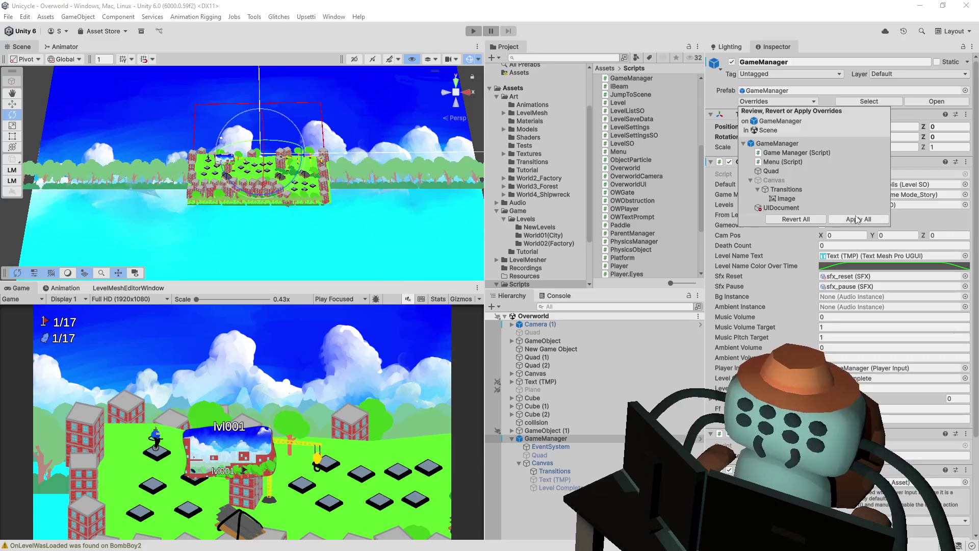
Save the Overworld scene and play-test it maximized, entering the Tutoriapolis 1 level.
key("ctrl+s")
left_click_drag(350, 281, 358, 200)
left_click(340, 231)
left_click(352, 248)
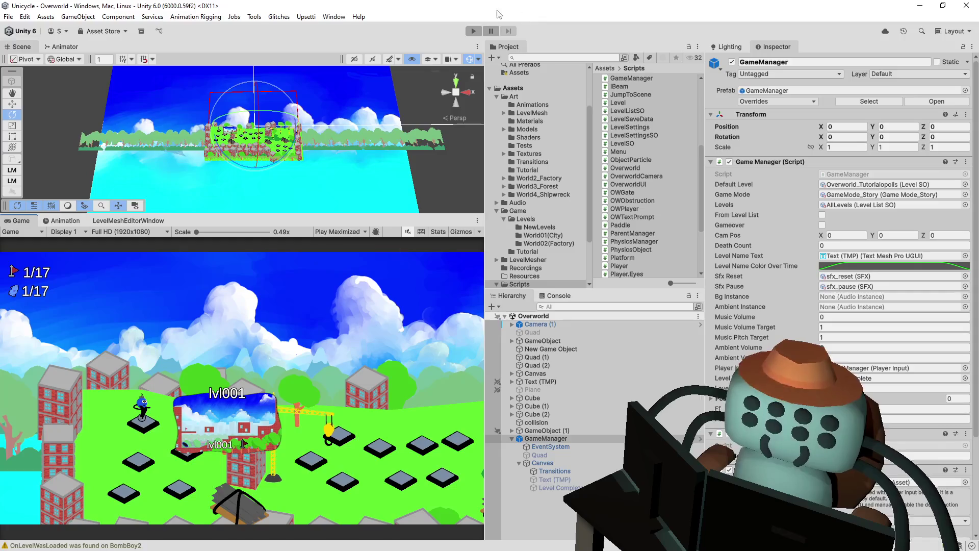
left_click(474, 32)
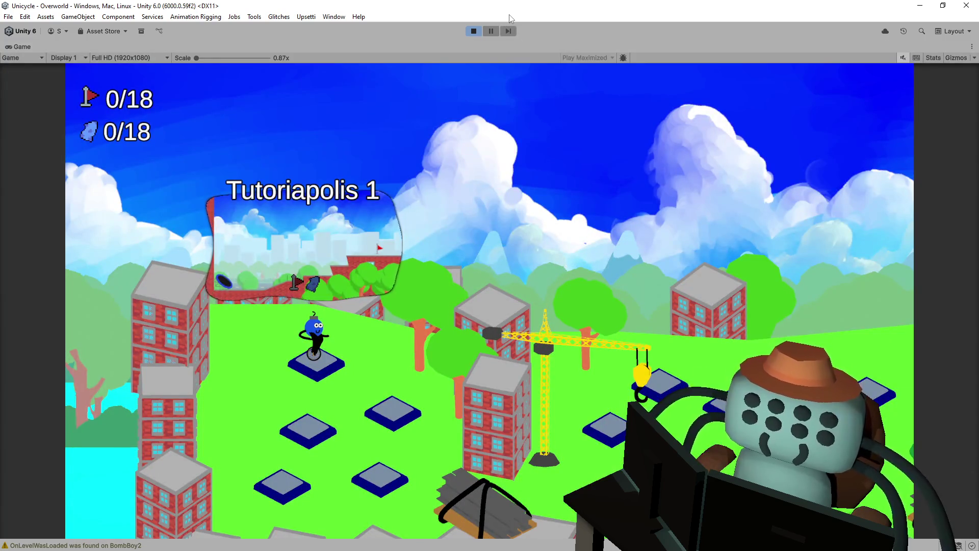
key("Return")
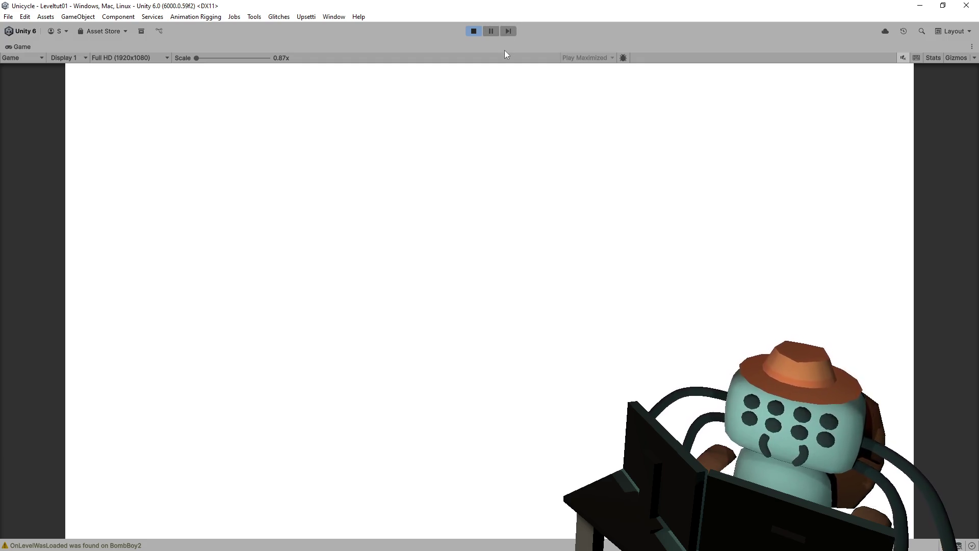
left_click(473, 32)
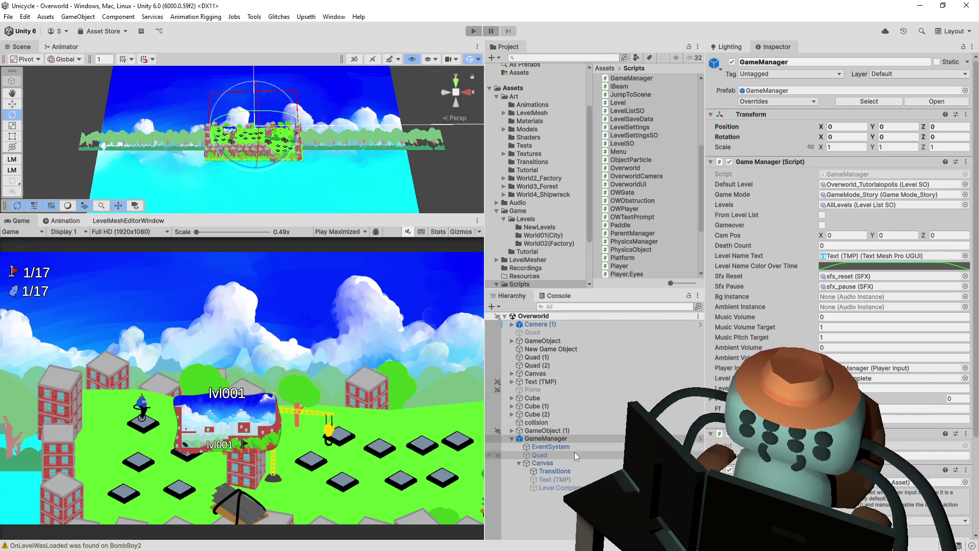
Inspect GameManager's Canvas and Transitions children and check GameManager for remaining prefab overrides.
left_click(560, 462)
left_click(555, 469)
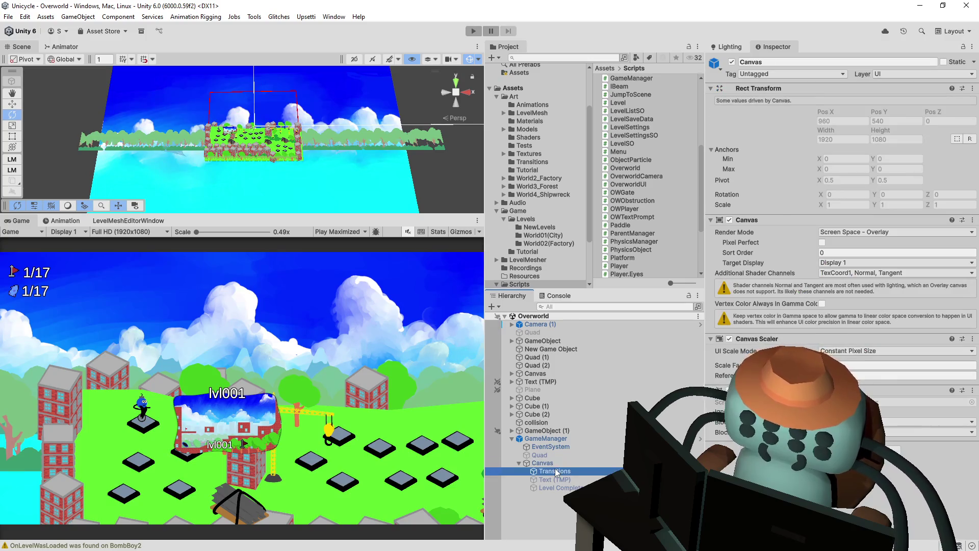
left_click(565, 440)
left_click(763, 104)
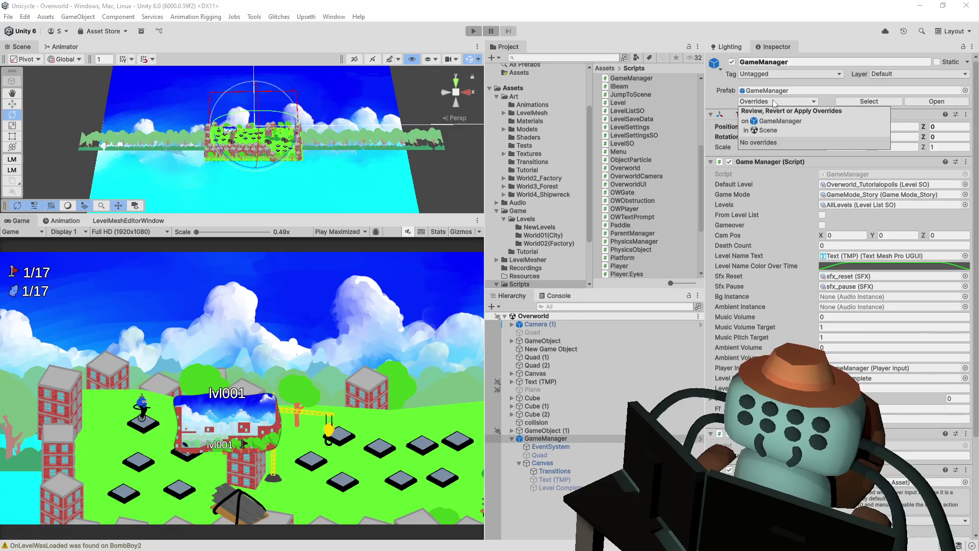
Delete GameManager from the Overworld scene, save, and play-test again with Play Focused.
left_click(577, 439)
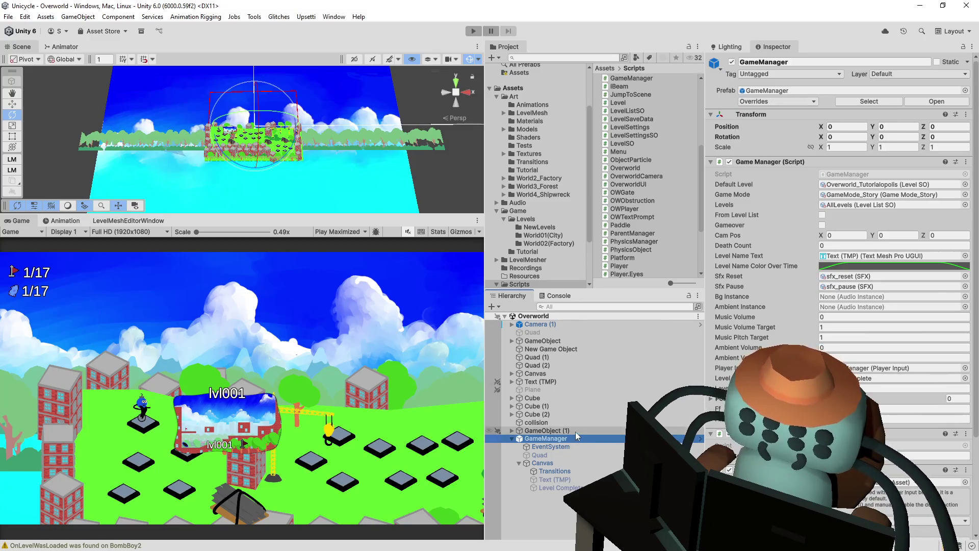
key("Delete")
key("ctrl+s")
left_click(341, 231)
left_click(348, 243)
left_click(473, 30)
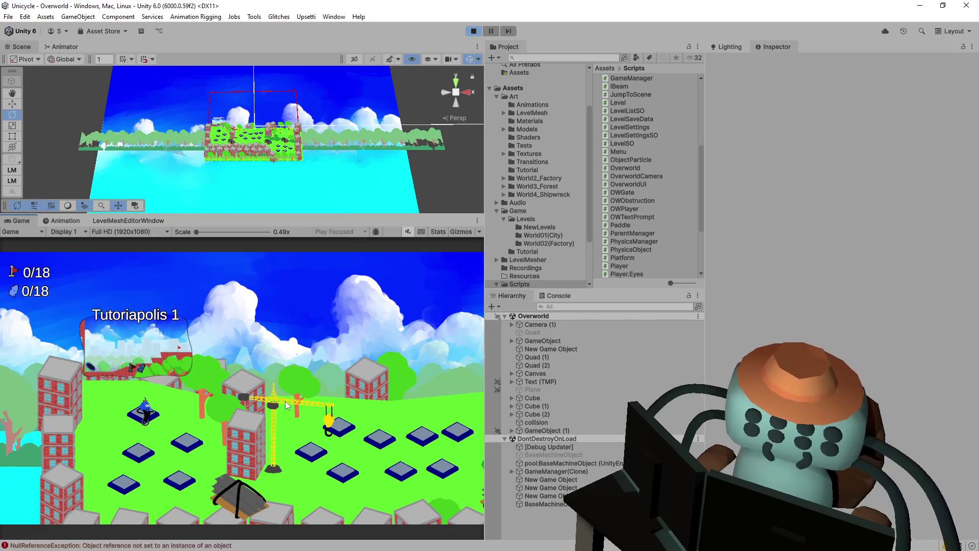
Show the console, pause the game, enter Tutoriapolis 1, then stop play mode.
left_click(559, 296)
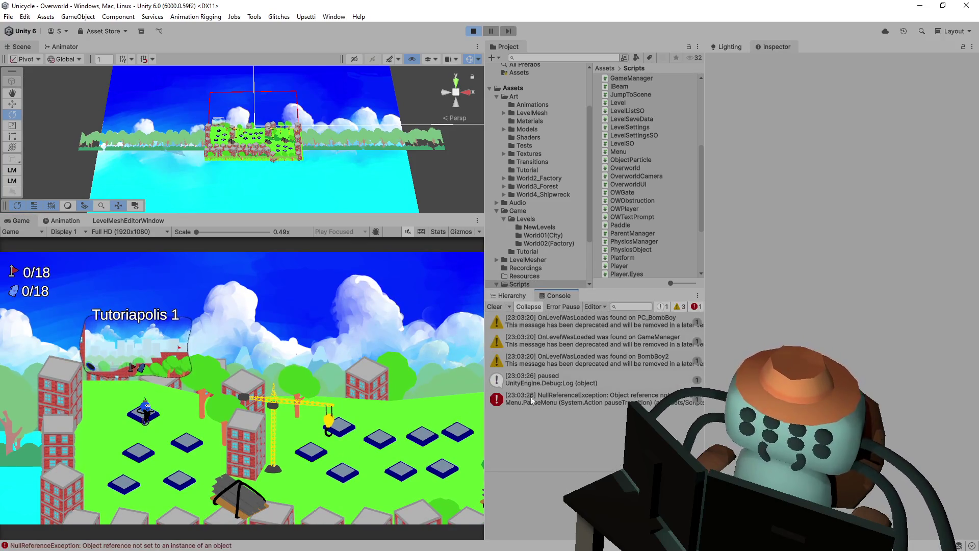
left_click(360, 354)
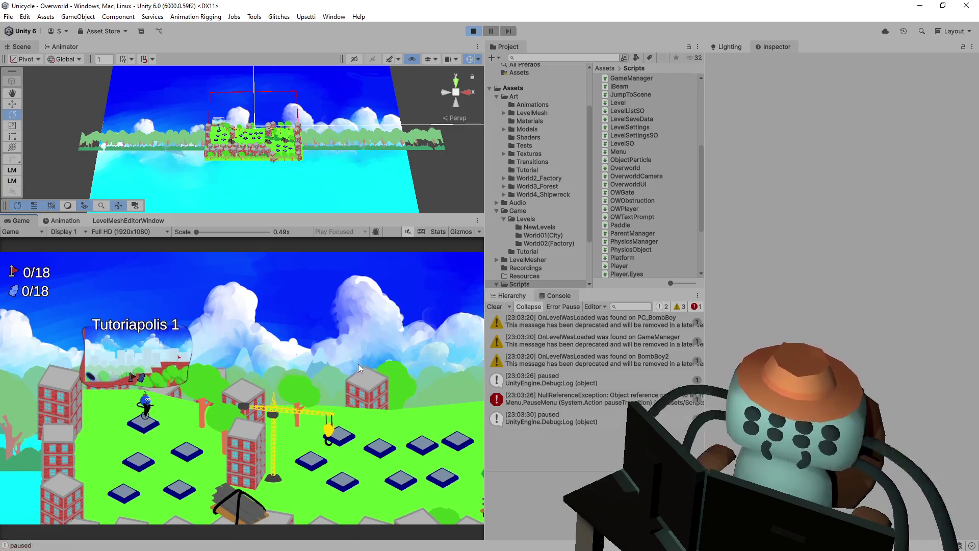
key("space")
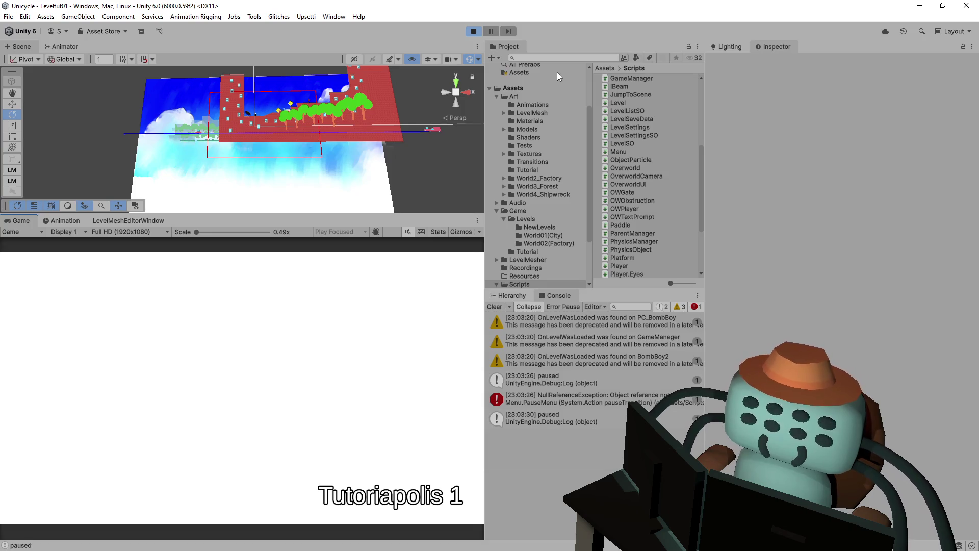
left_click(474, 31)
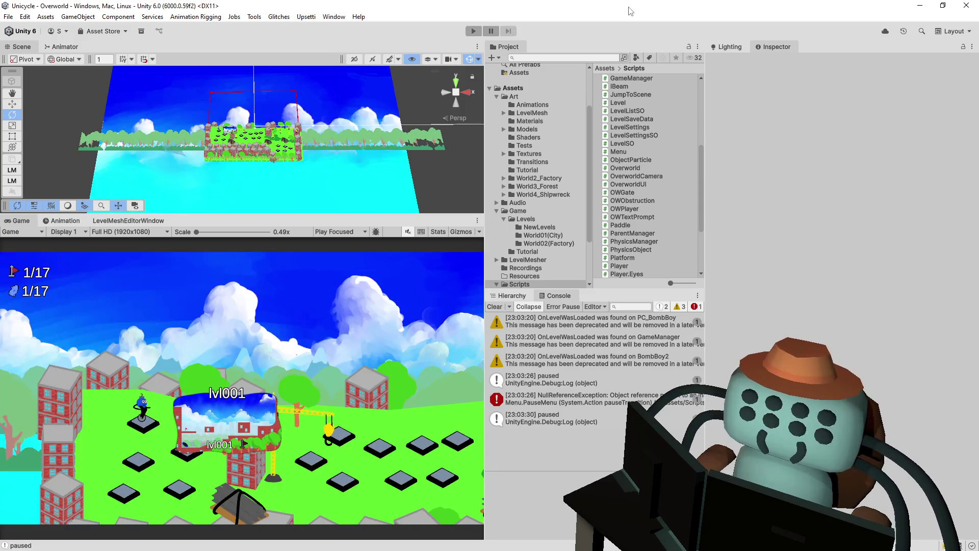
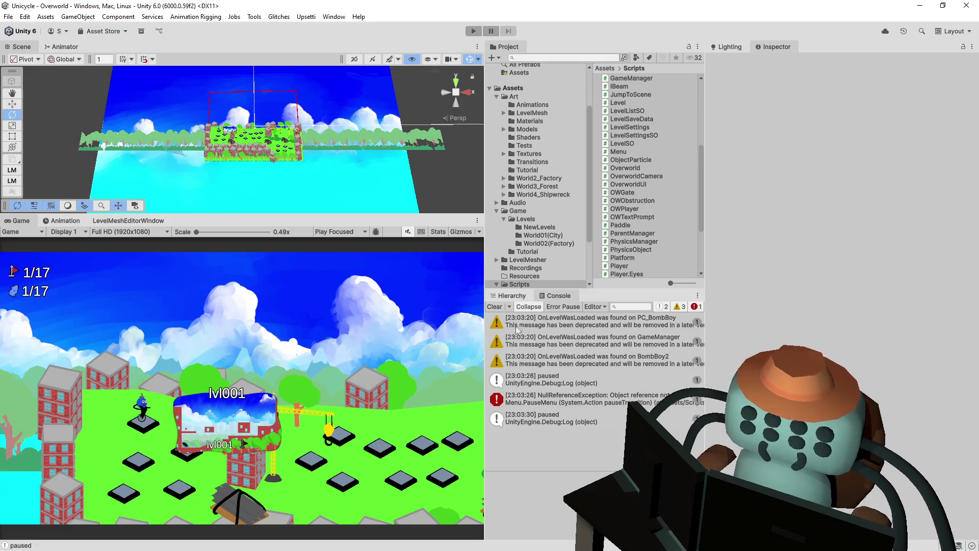
Clear the Console messages and show the Overworld scene's Hierarchy.
left_click(499, 308)
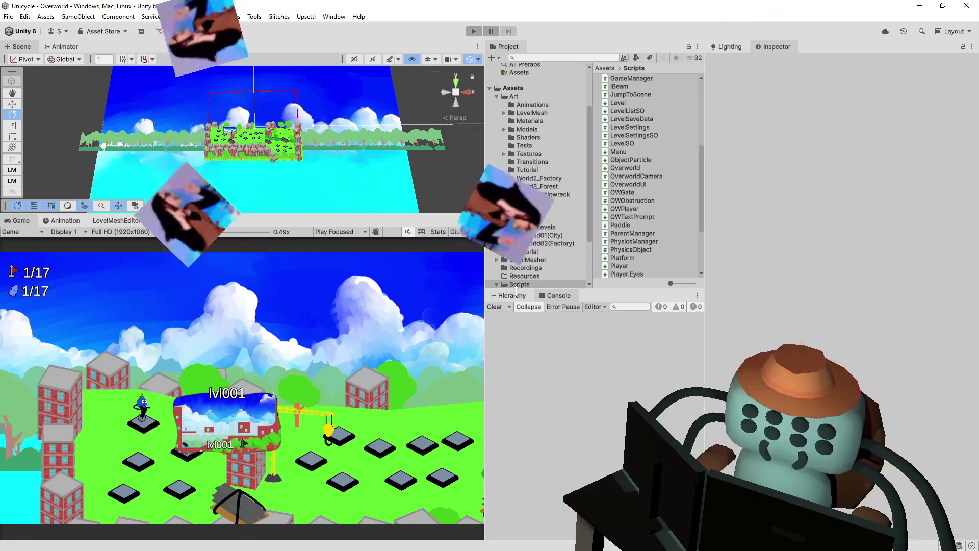
left_click(514, 295)
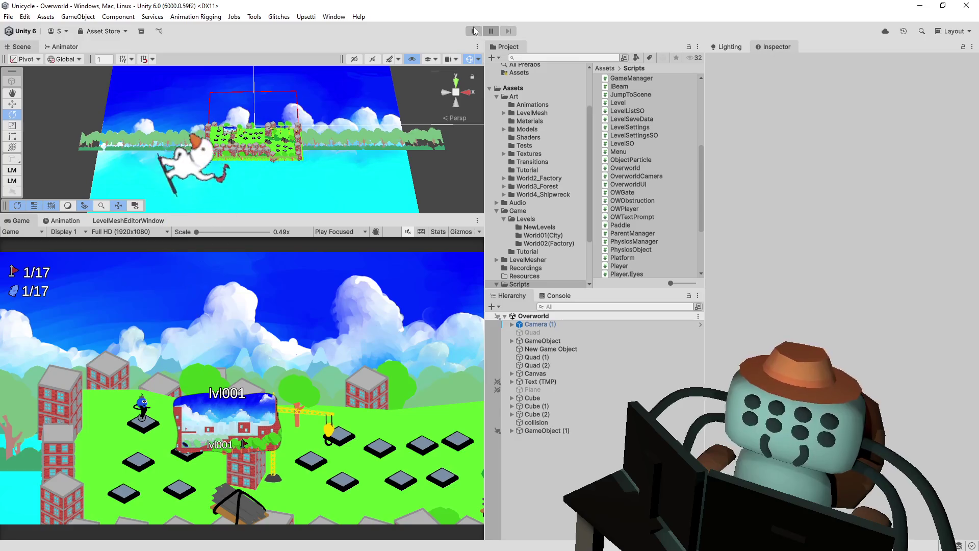
Start play mode and enter the Leveltut01 'Tutoriapolis 1' level from the Overworld.
left_click(474, 32)
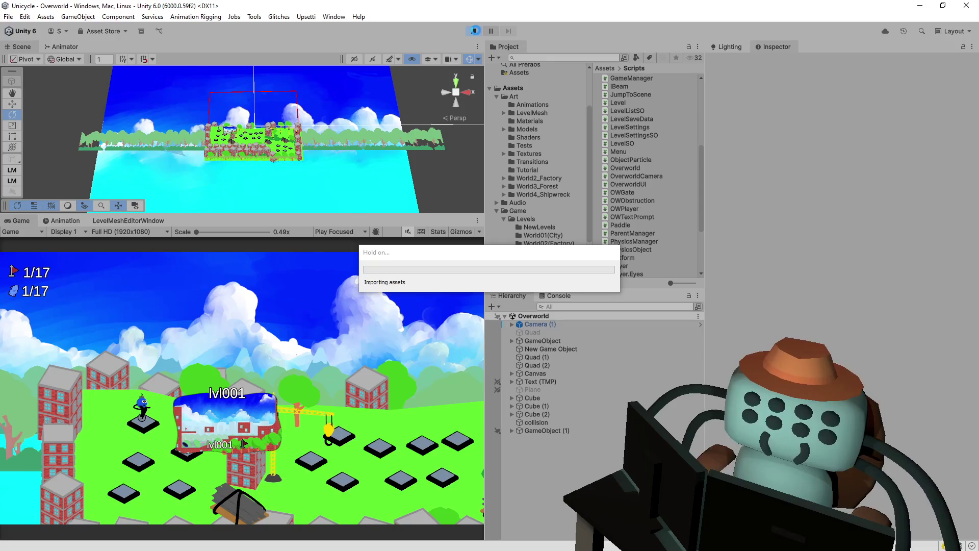
left_click(476, 33)
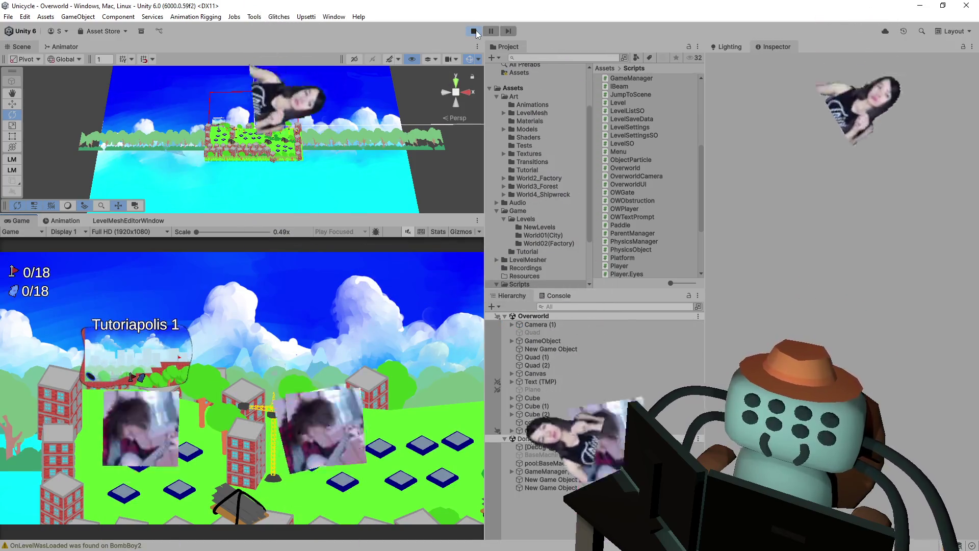
left_click(270, 462)
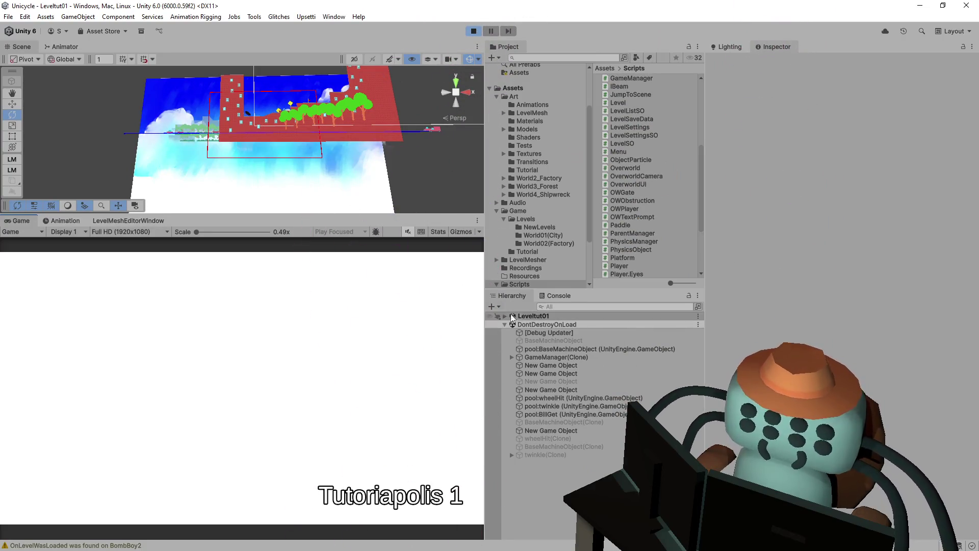
Orbit the Scene view around the red building and select Leveltut01's Camera object.
left_click_drag(271, 136, 361, 148)
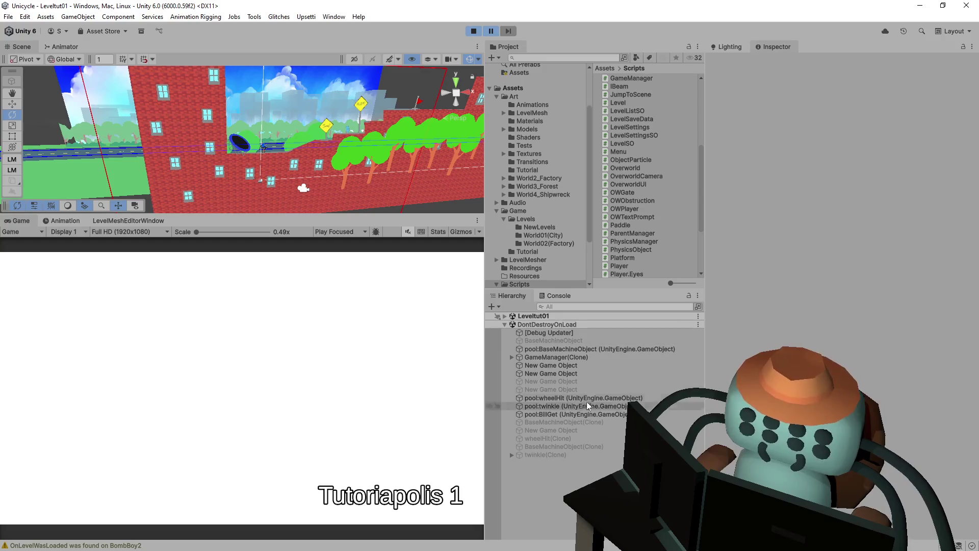
left_click_drag(325, 154, 275, 148)
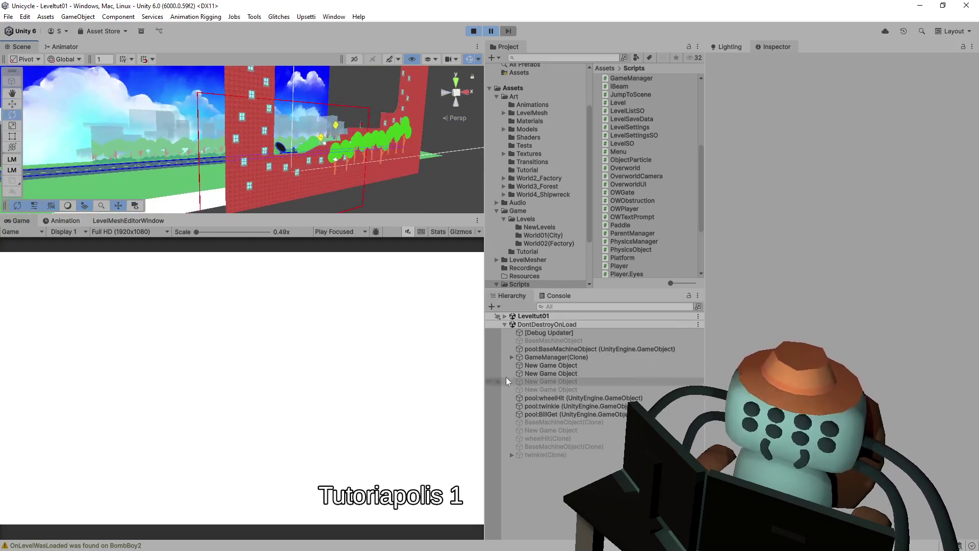
left_click(505, 317)
left_click(555, 325)
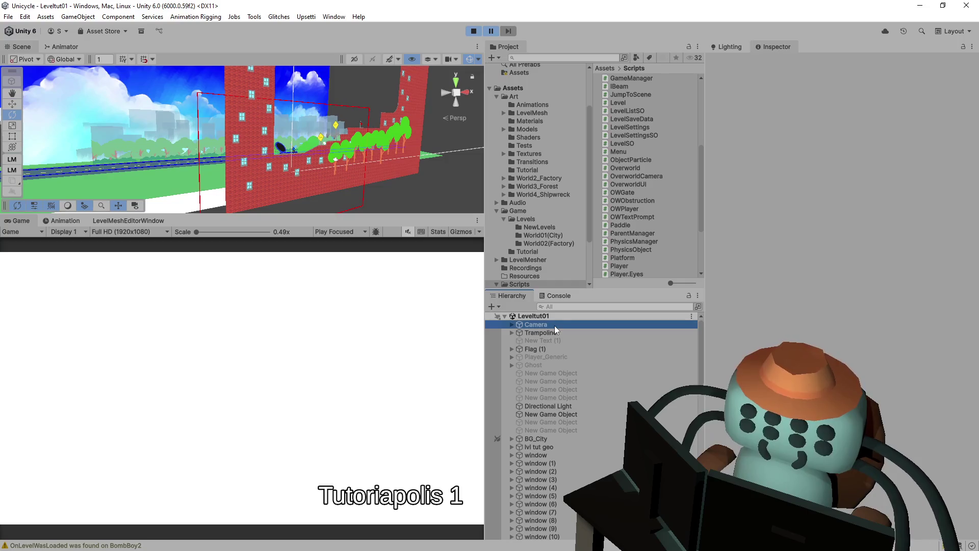
scroll(812, 204, "down", 5)
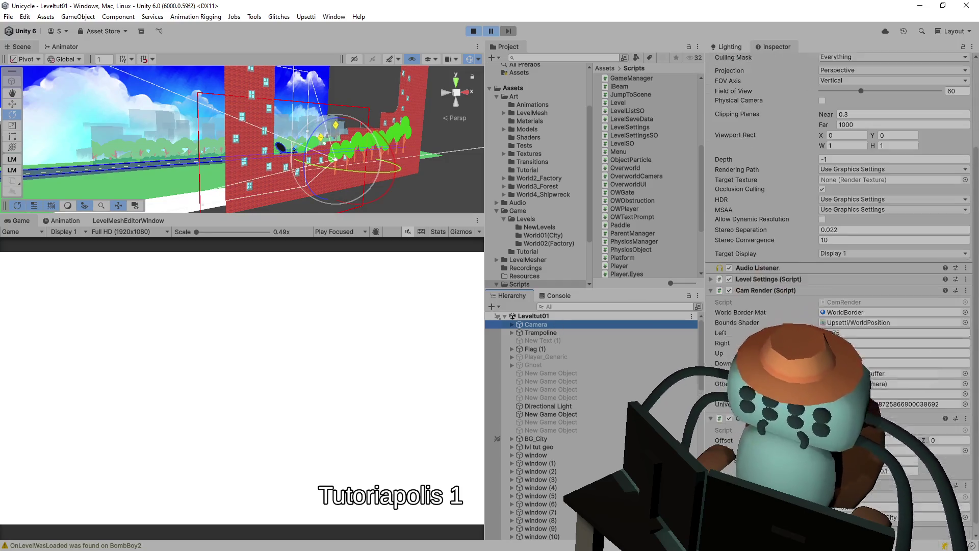
Toggle the Camera's Cam Render script off and on twice, then stop play mode.
left_click(729, 281)
left_click(730, 281)
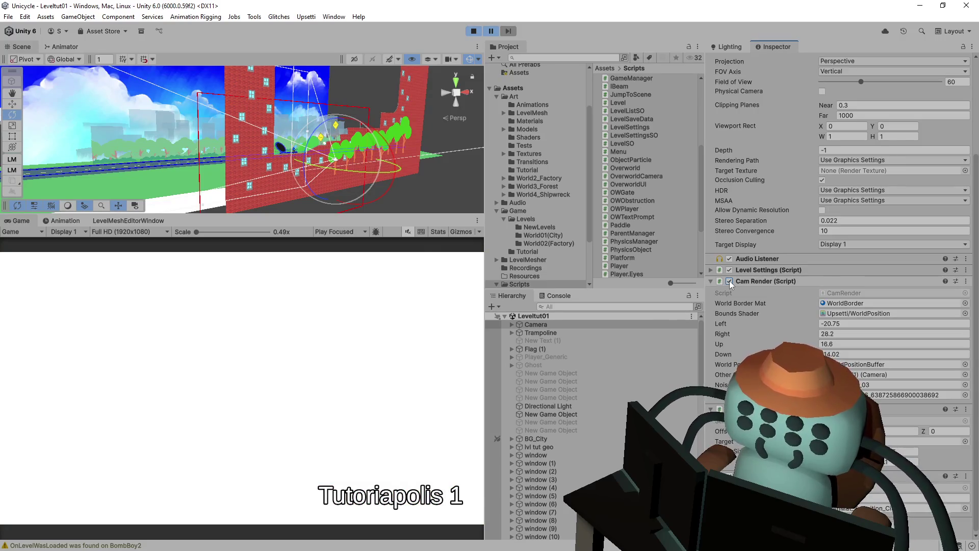
left_click(729, 281)
left_click(729, 281)
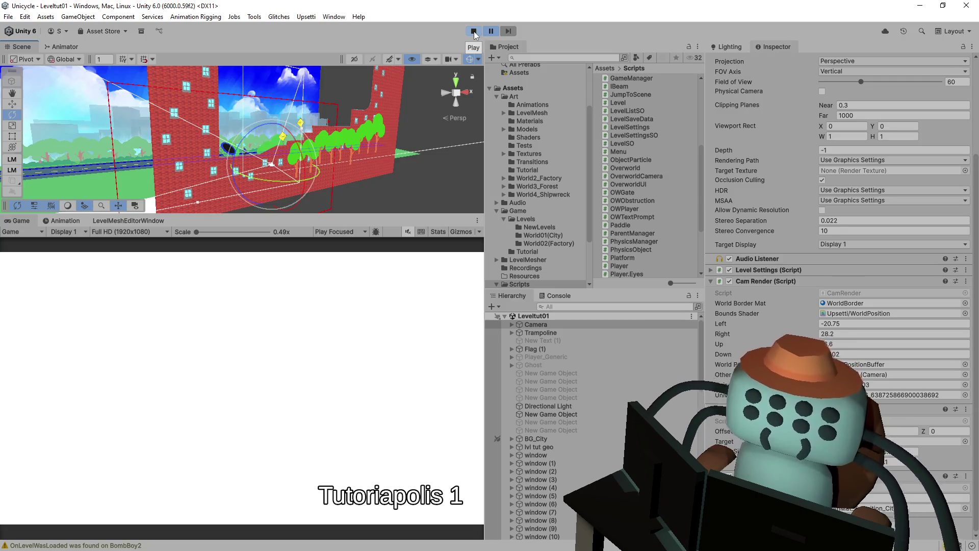
left_click(474, 32)
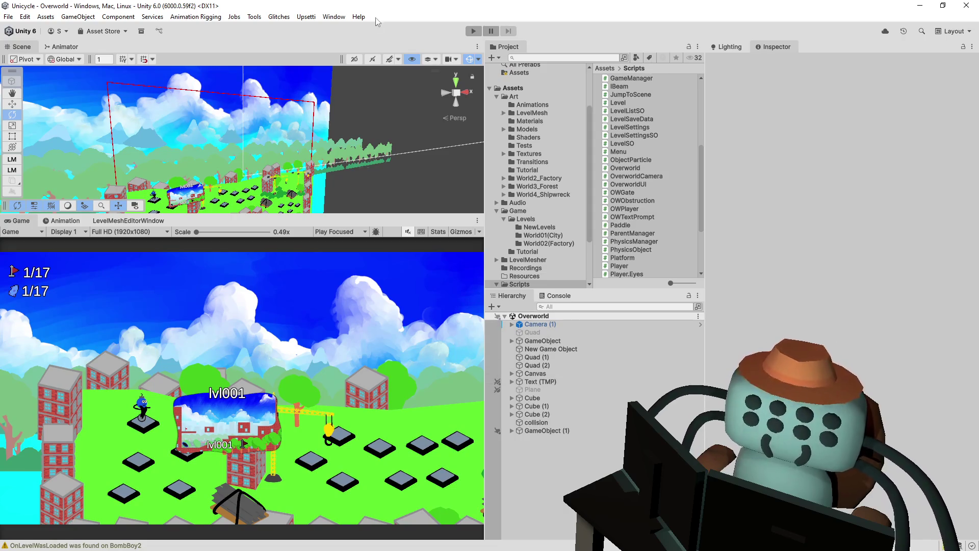
Search the Project for 'tut', open Leveltut01, and show its Camera's Cam Render bounds.
left_click(562, 325)
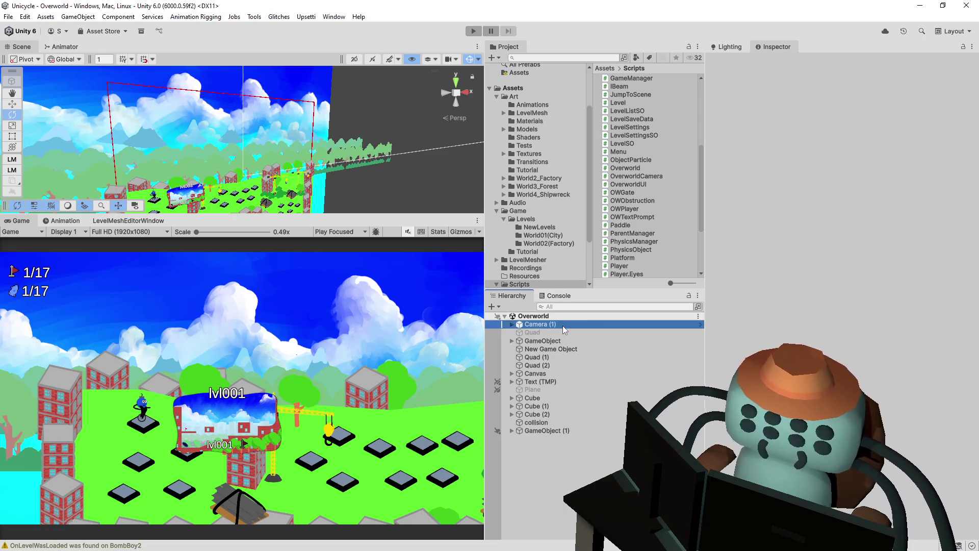
left_click(593, 57)
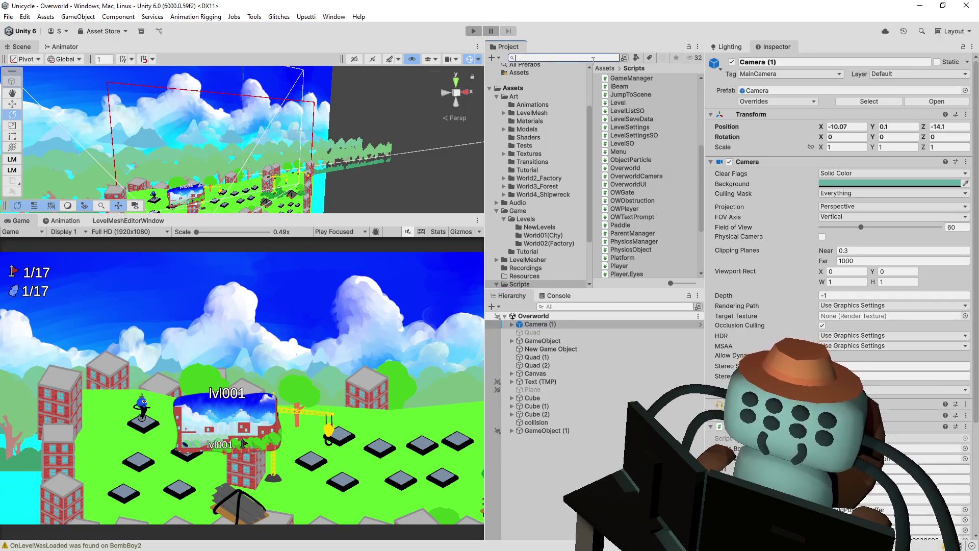
type("tut")
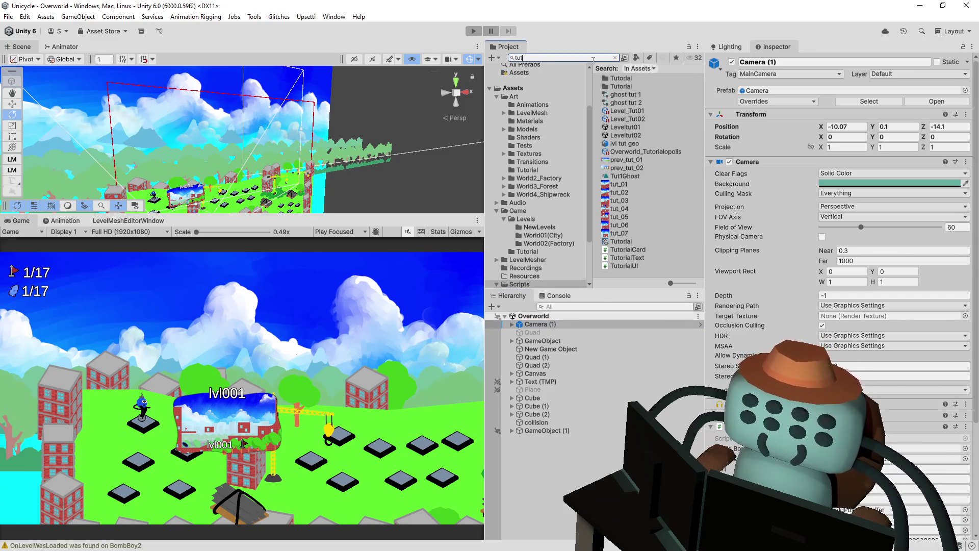
double_click(631, 126)
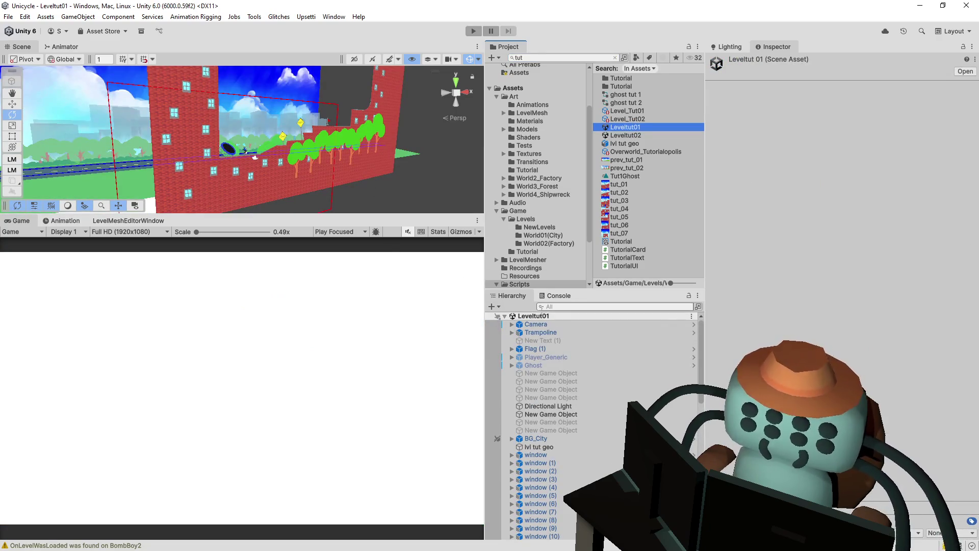
left_click(536, 324)
scroll(794, 306, "down", 3)
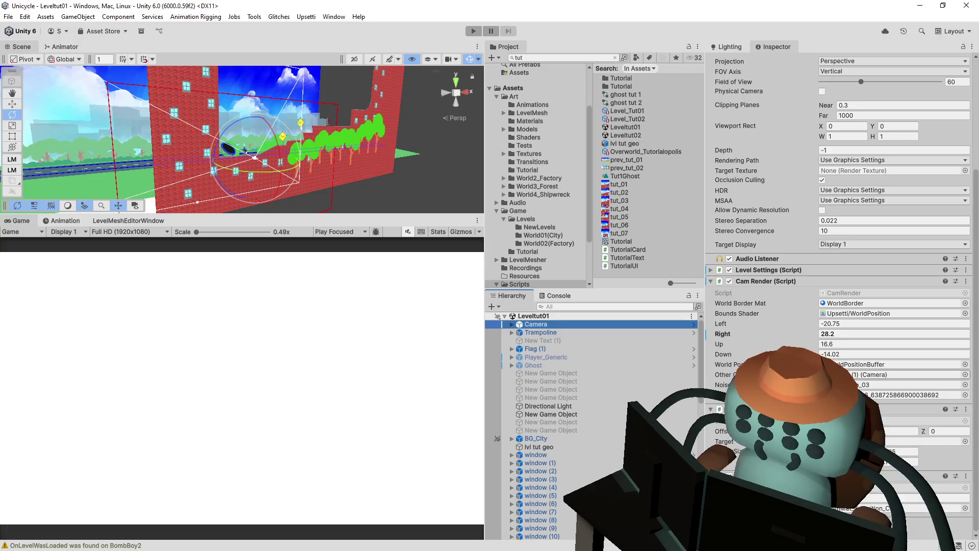
Follow Cam Render's Other Camera to Camera (1), then reselect the parent Camera.
left_click(878, 374)
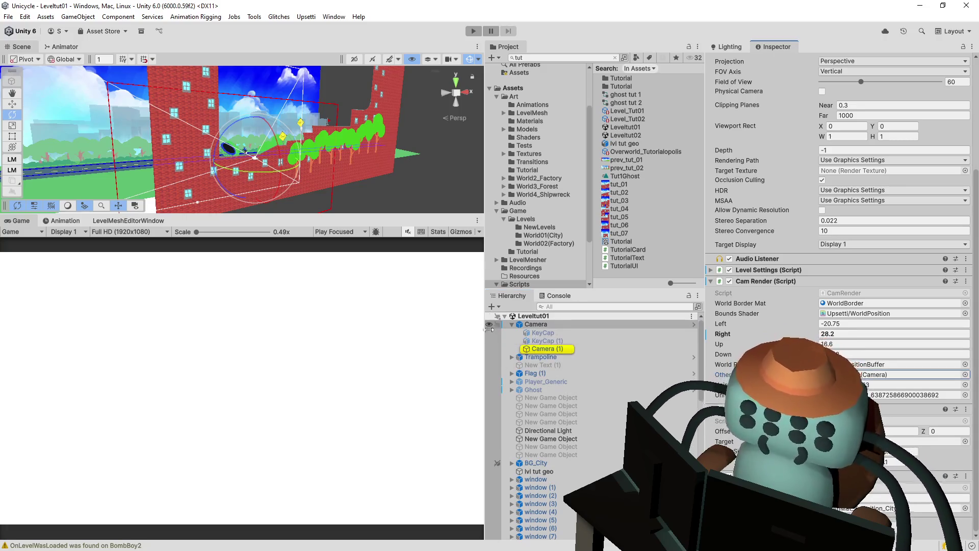
left_click(543, 348)
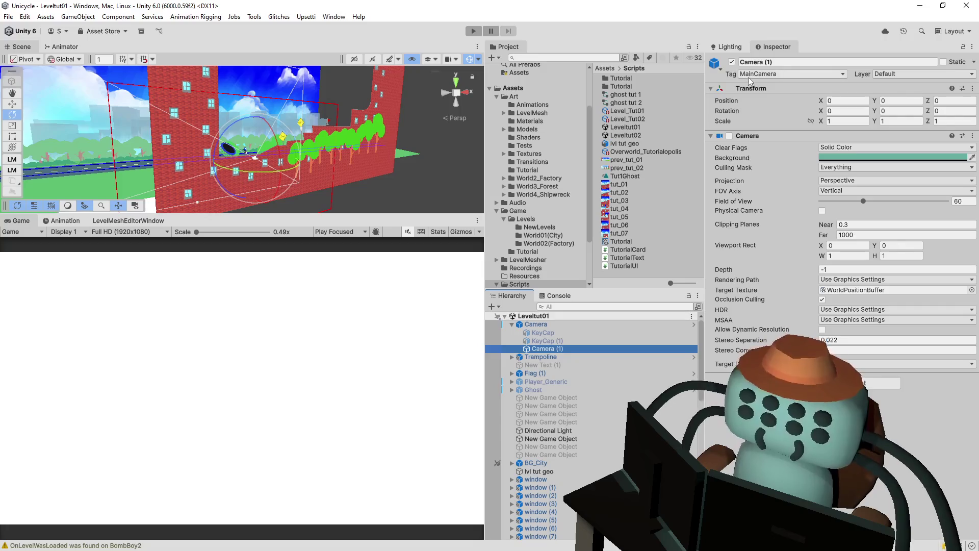
left_click(563, 326)
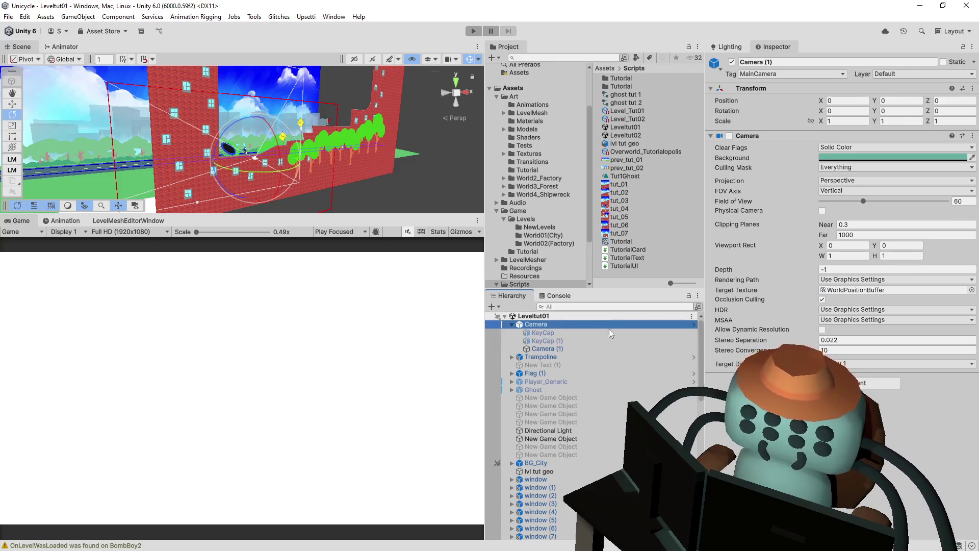
scroll(770, 313, "down", 3)
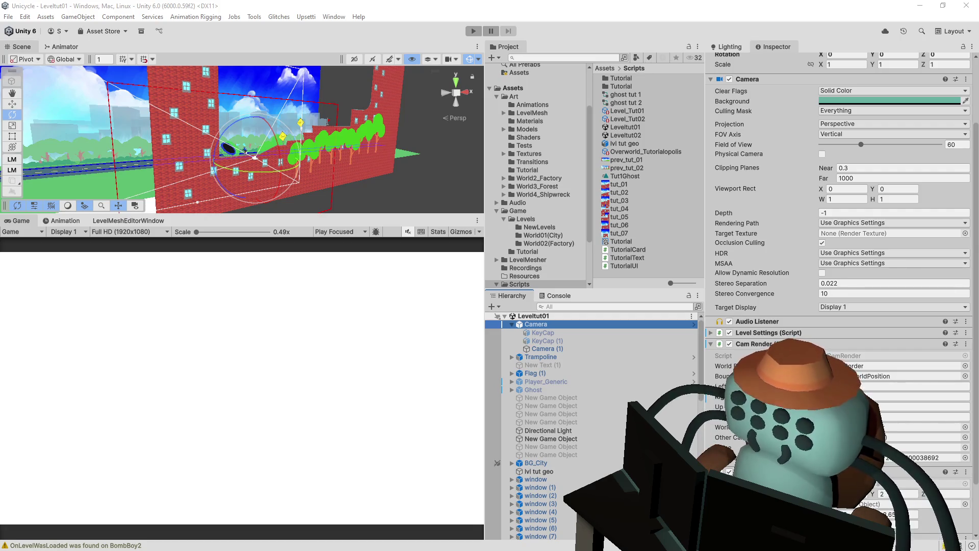
left_click(387, 41)
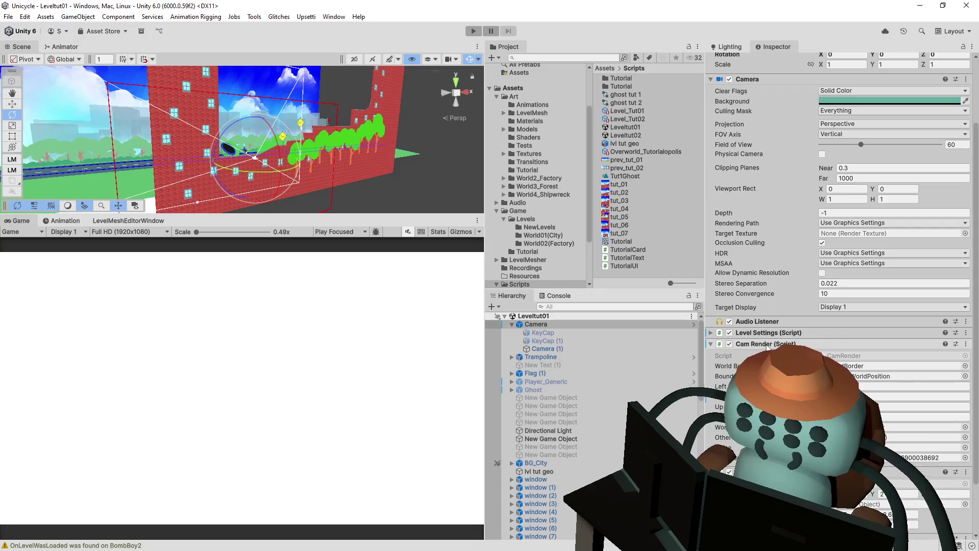
Toggle Cam Render off and on, then open the WorldBorder material's shader for editing.
scroll(777, 331, "down", 3)
scroll(777, 332, "down", 2)
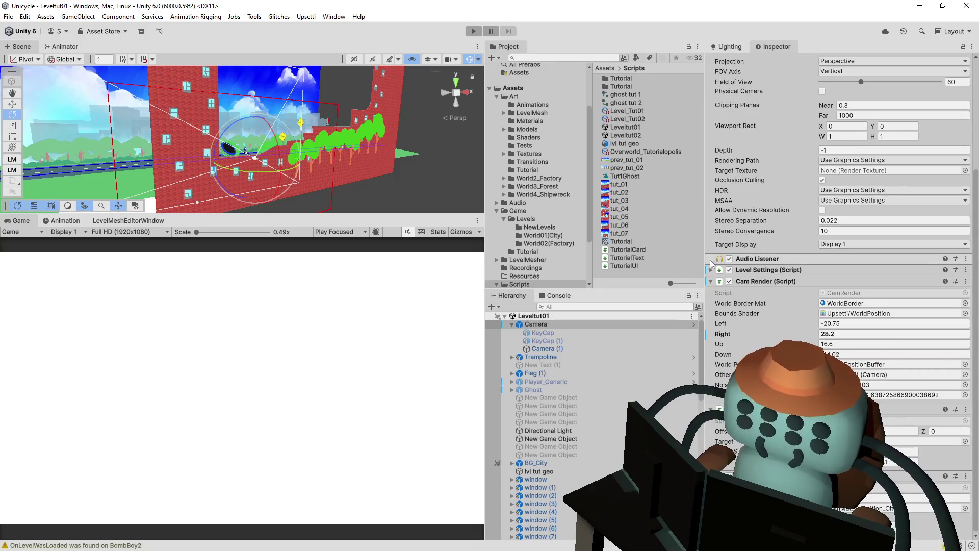
left_click(730, 282)
left_click(729, 282)
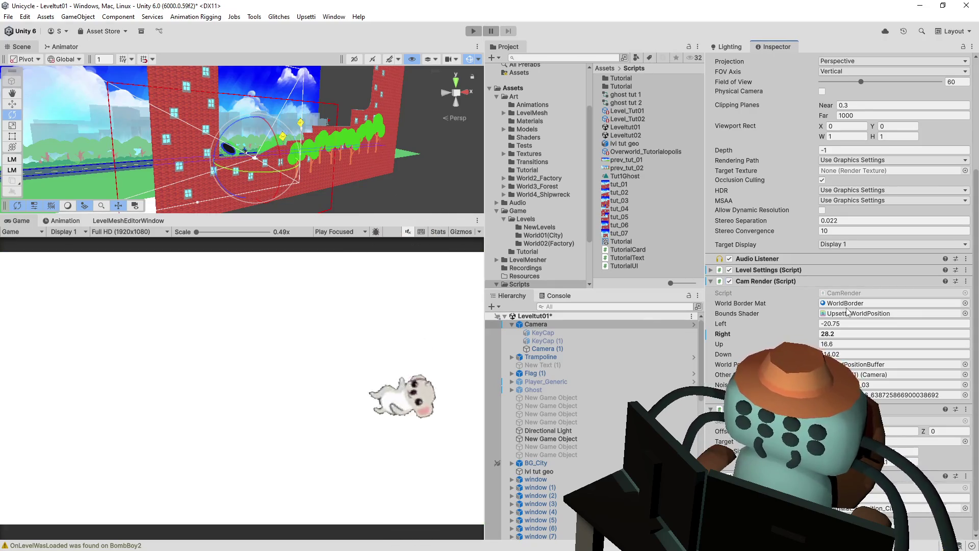
left_click(825, 304)
left_click(637, 274)
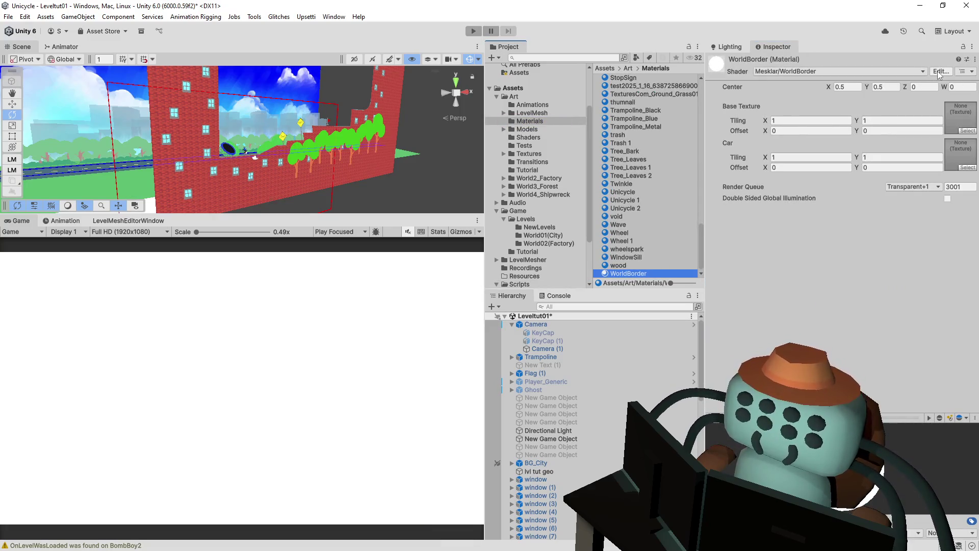
left_click(940, 71)
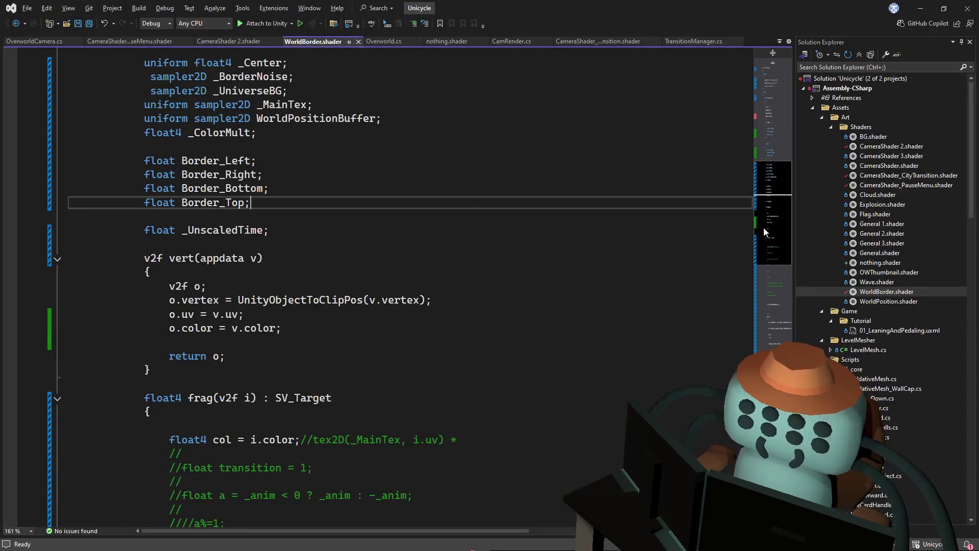
Delete the _Car texture property line from WorldBorder.shader's Properties block and save.
left_click_drag(763, 228, 761, 82)
left_click(365, 82)
left_click(424, 93)
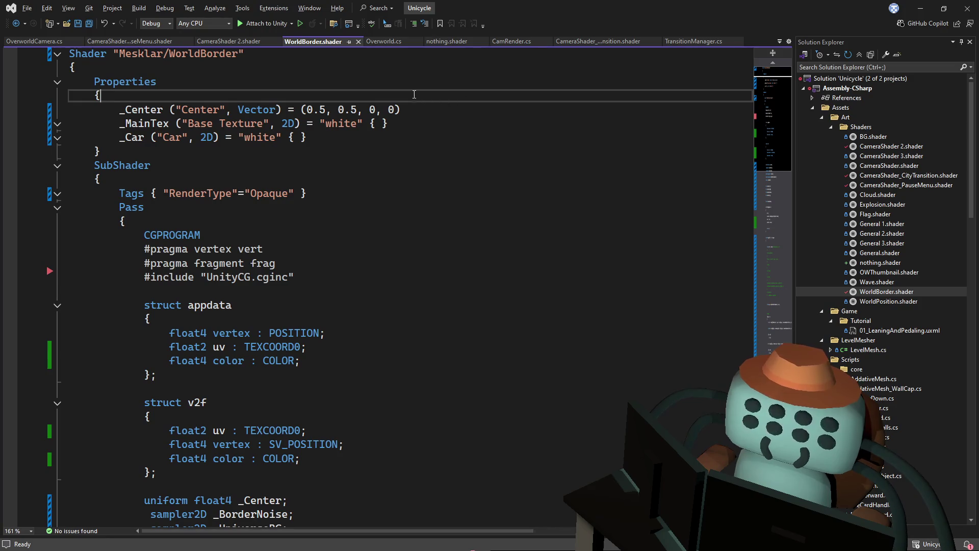
triple_click(357, 137)
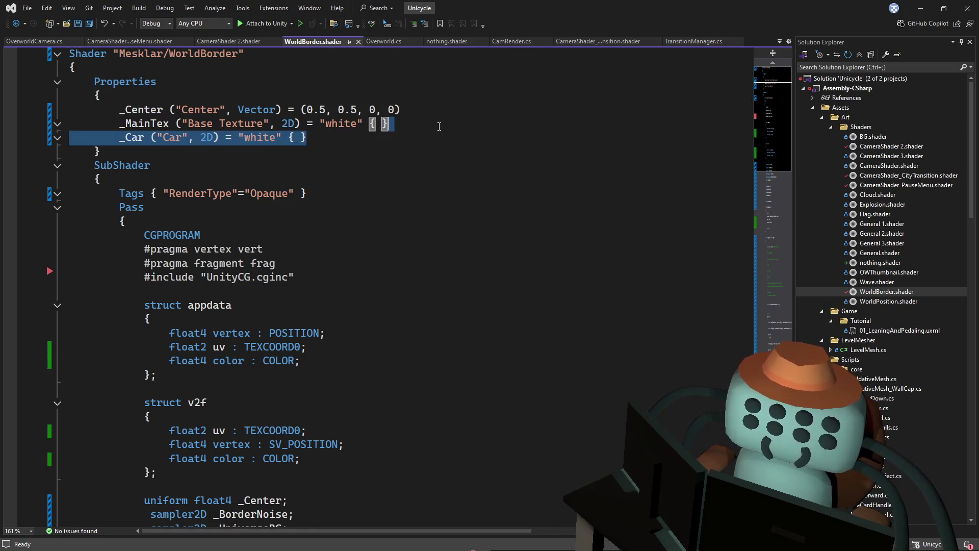
key("Delete")
key("ctrl+s")
Scroll down to the shader's frag function, then return to Unity.
scroll(448, 171, "down", 6)
scroll(447, 172, "down", 11)
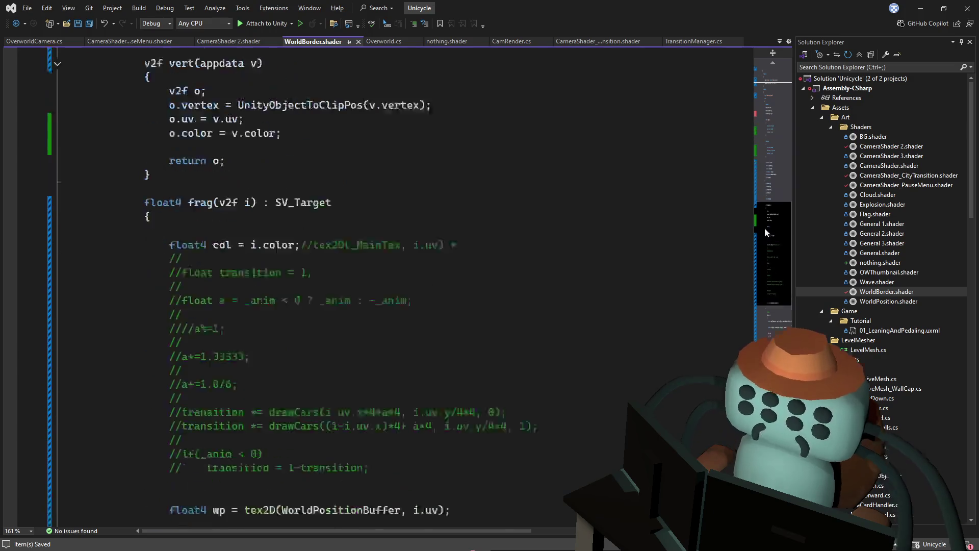
left_click(449, 91)
key("alt+Tab")
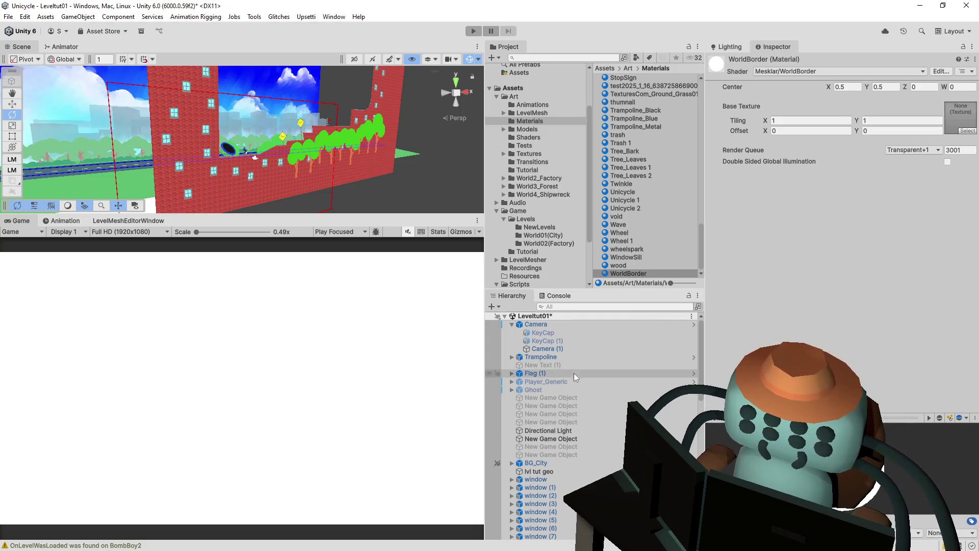
Adjust values in the Inspector, then inspect Camera (1) and the Camera prefab instance.
scroll(565, 428, "down", 12)
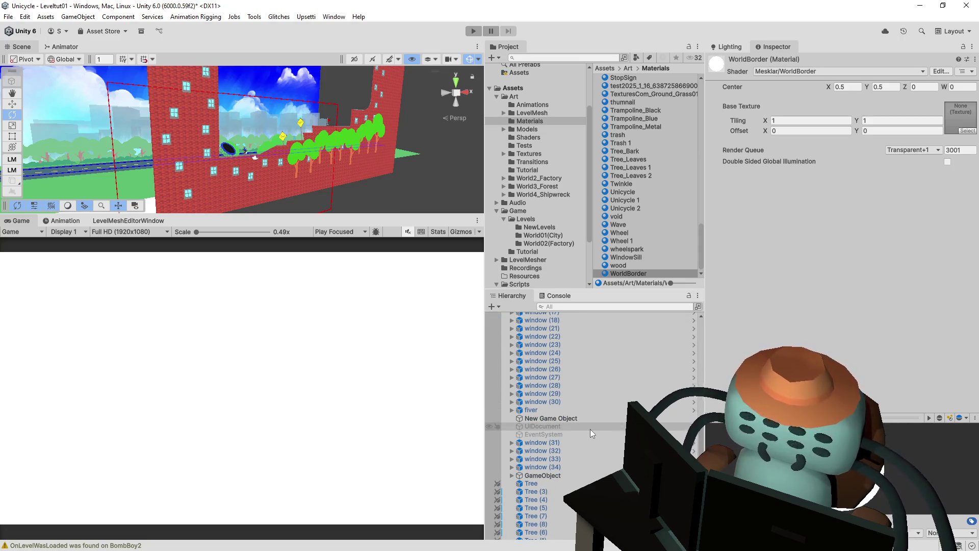
scroll(589, 430, "down", 5)
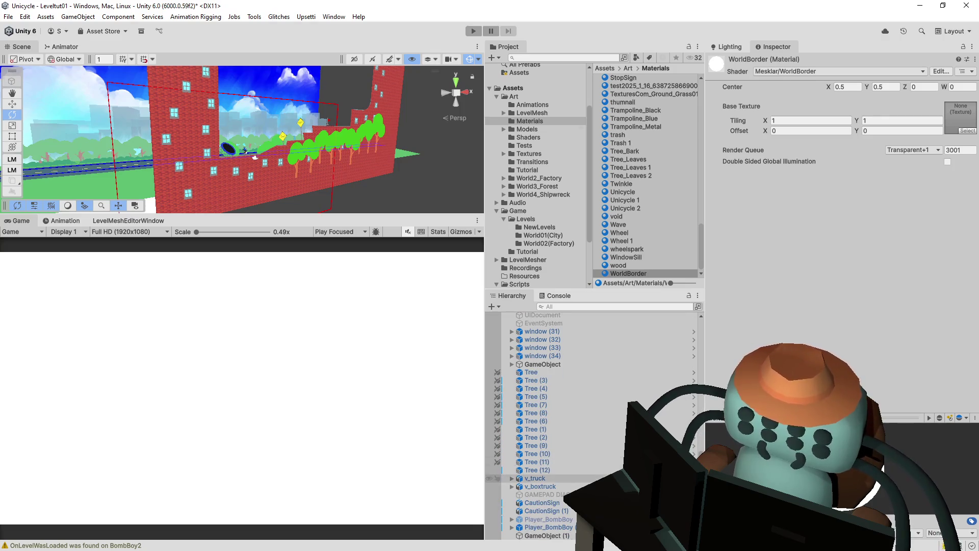
scroll(588, 427, "up", 20)
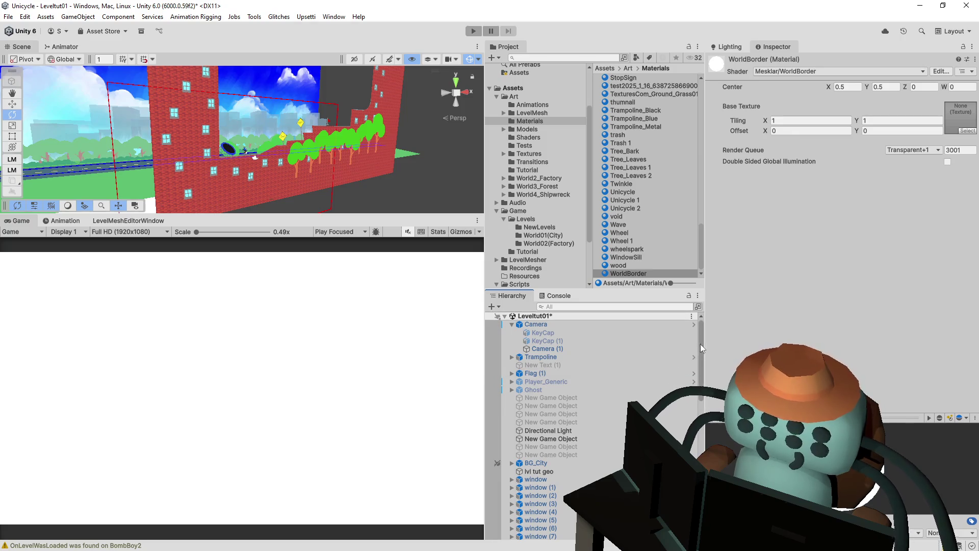
scroll(701, 338, "down", 2)
scroll(700, 351, "up", 2)
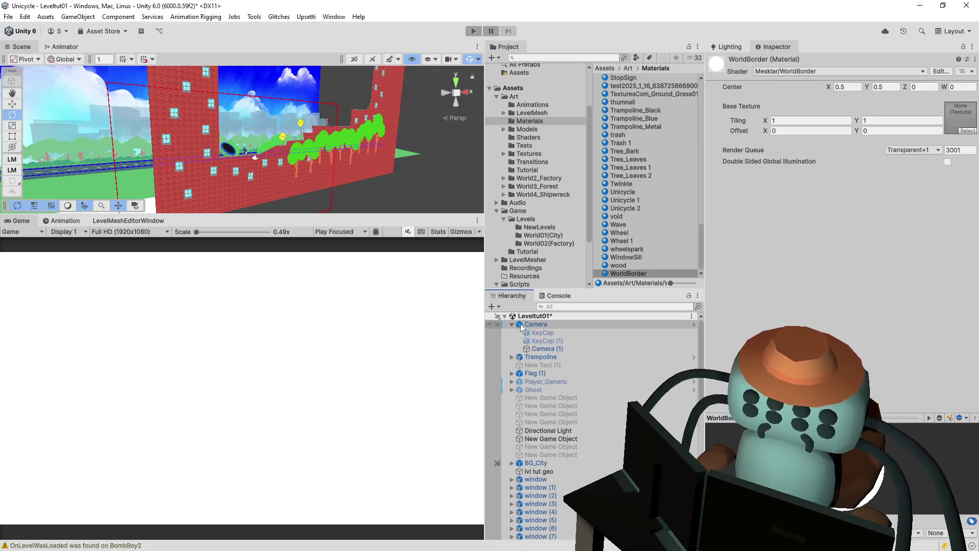
left_click_drag(702, 323, 700, 344)
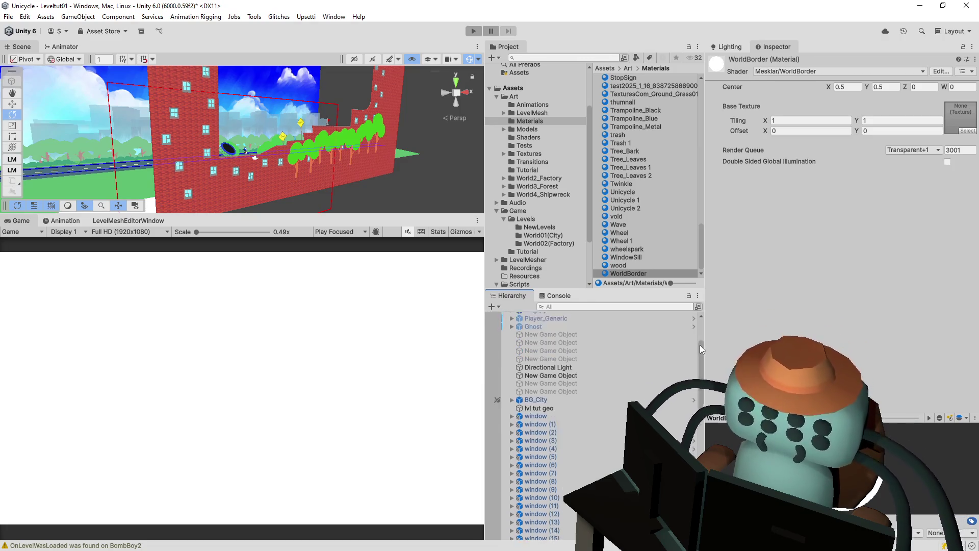
scroll(697, 356, "up", 3)
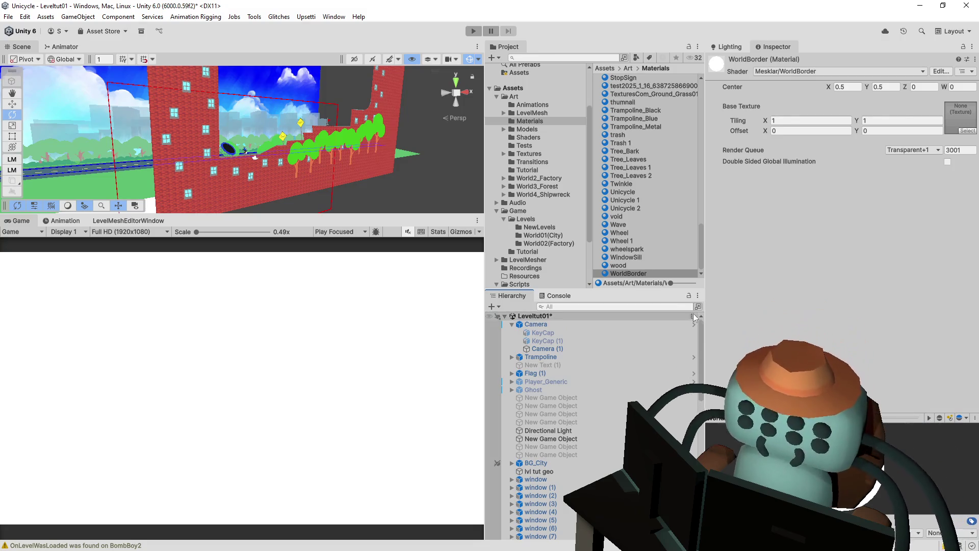
mouse_move(701, 326)
left_mouse_down()
mouse_move(702, 339)
mouse_move(702, 311)
mouse_move(701, 334)
left_mouse_up()
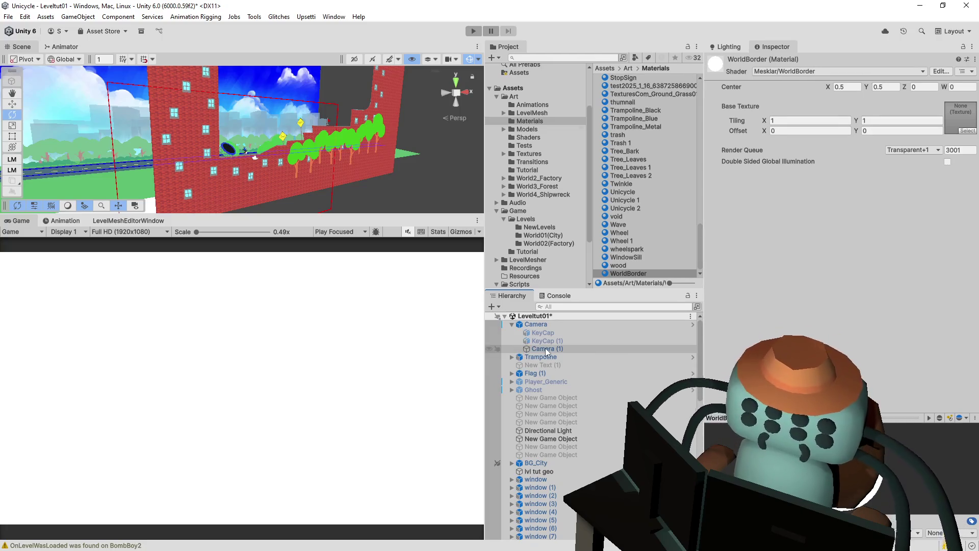
left_click(546, 348)
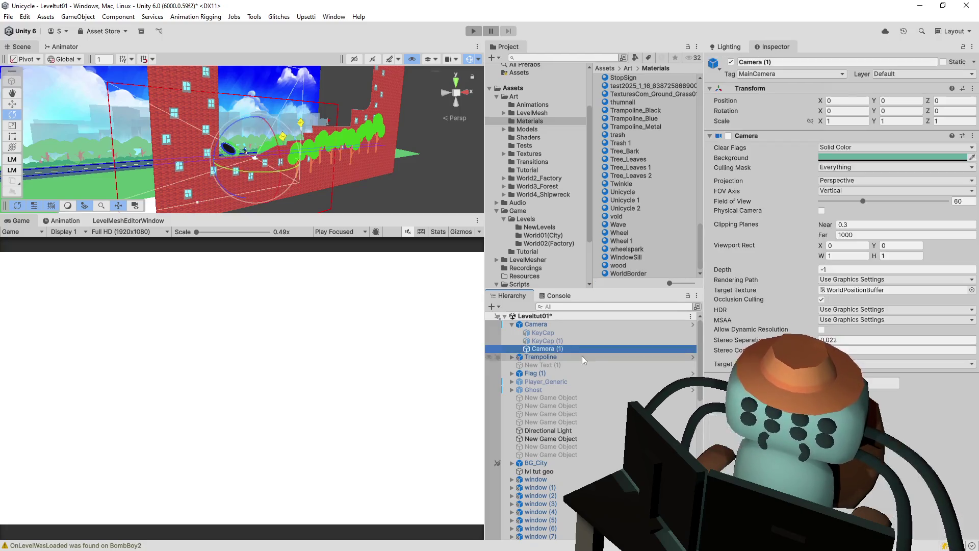
left_click(562, 323)
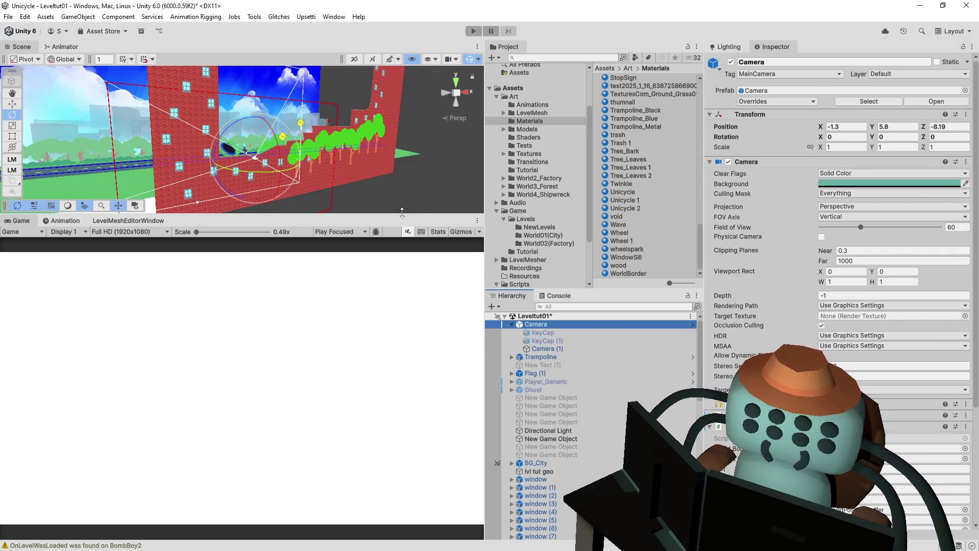
Enlarge the Scene view over the Game view and review the Camera prefab's overrides.
left_click_drag(402, 212, 402, 305)
scroll(470, 190, "up", 5)
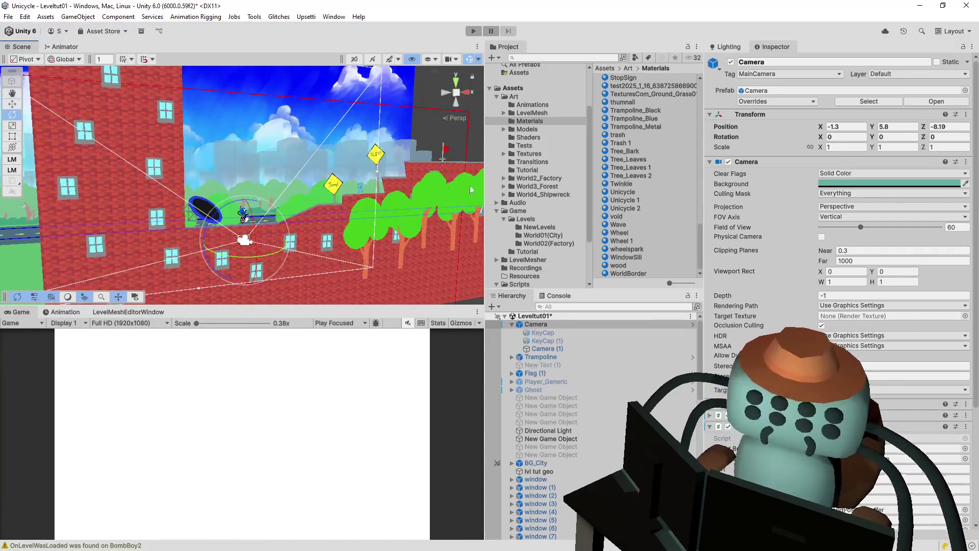
left_click(794, 102)
left_click(794, 102)
left_click(794, 103)
left_click(805, 104)
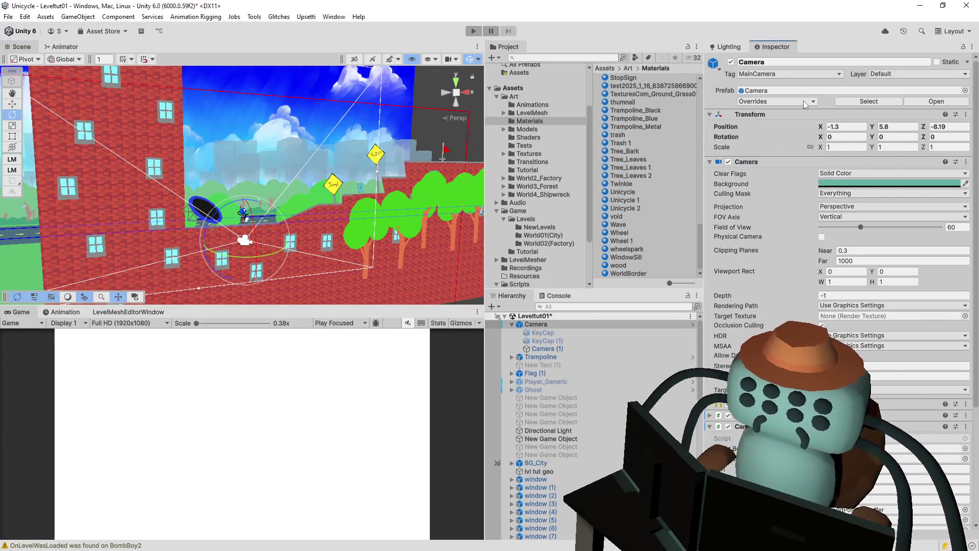
Toggle Cam Render several times, leaving it disabled so the Game view shows the level.
scroll(803, 259, "down", 5)
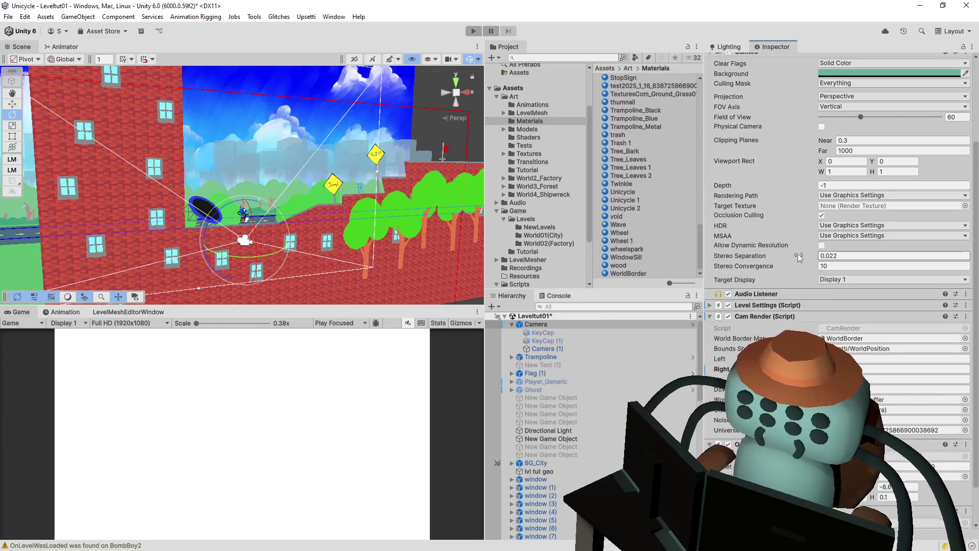
left_click(729, 271)
left_click(728, 271)
left_click(728, 271)
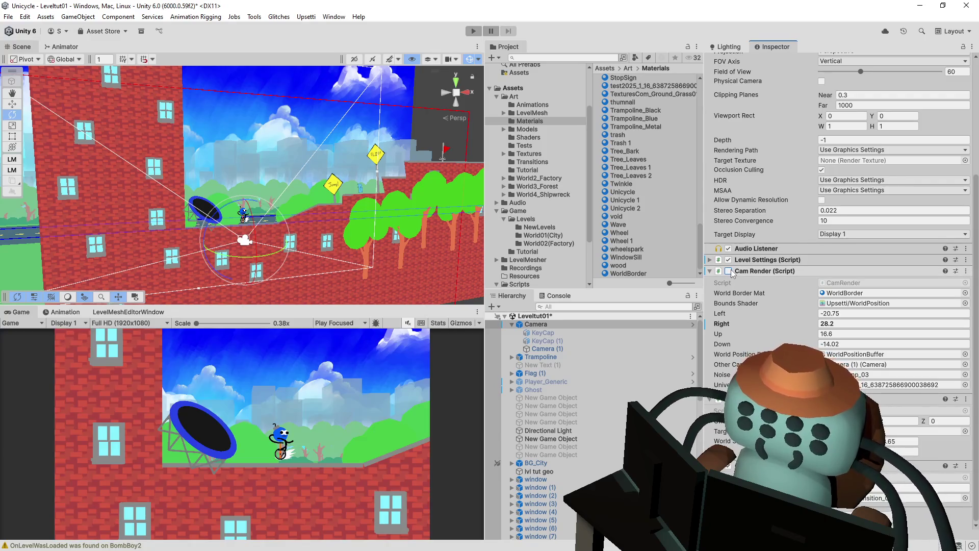
left_click(729, 271)
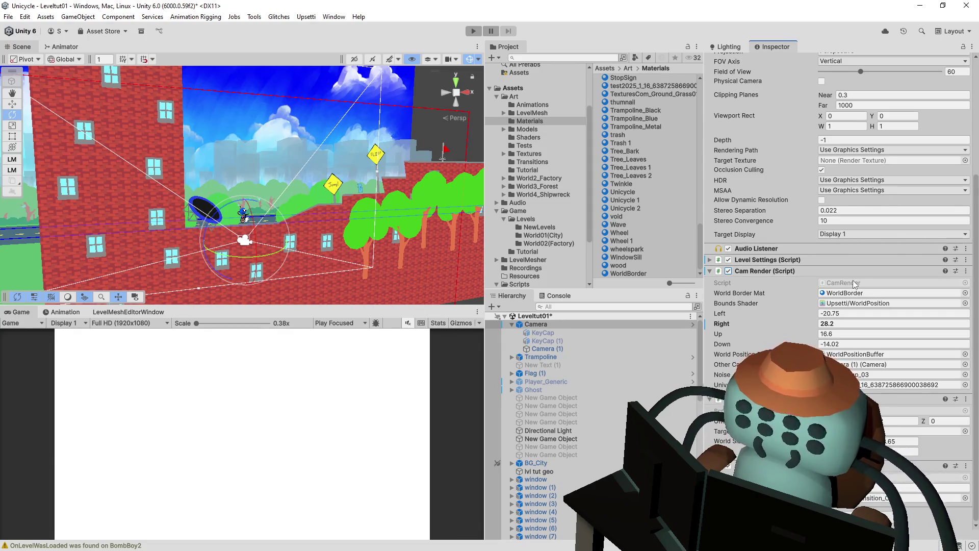
left_click(729, 271)
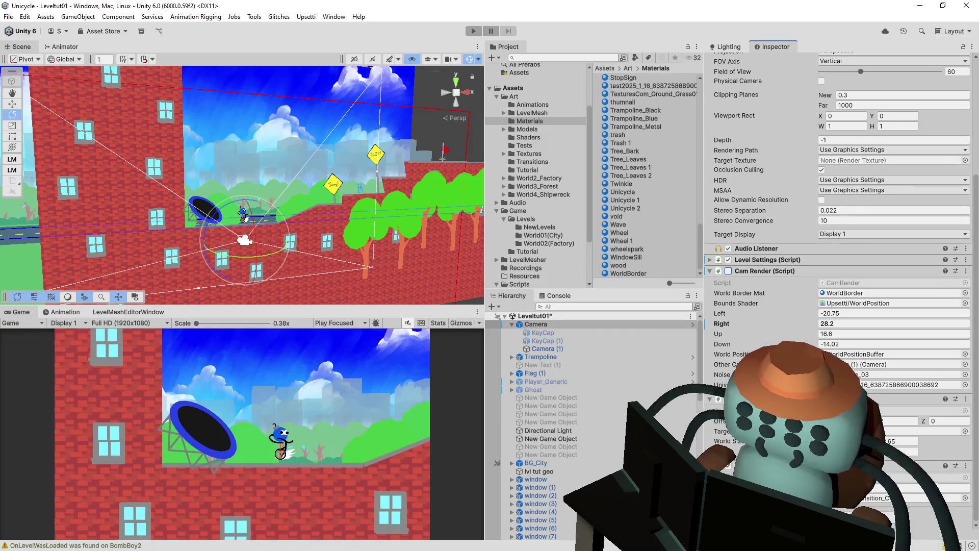
Apply all overrides to the Camera prefab and raise the camera bounds' Up limit.
scroll(913, 107, "up", 5)
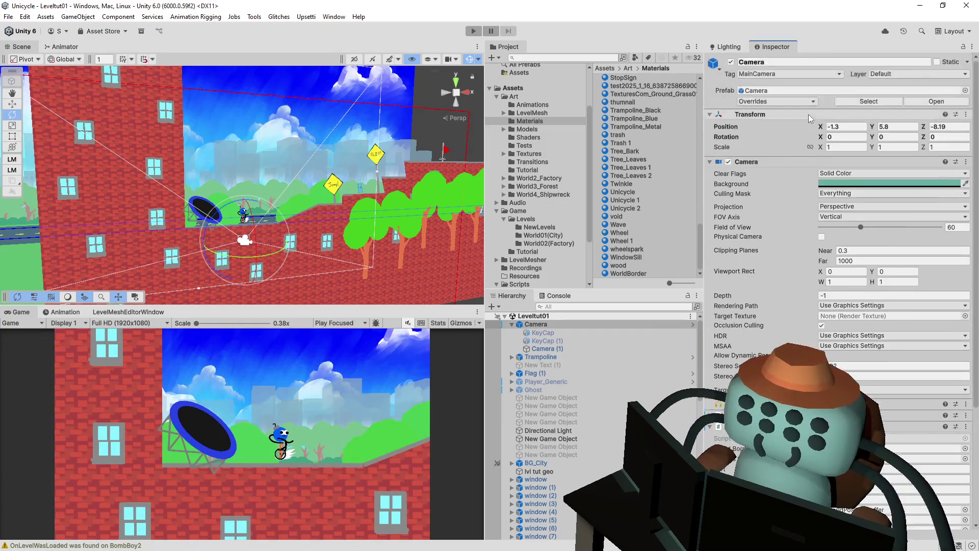
left_click(777, 101)
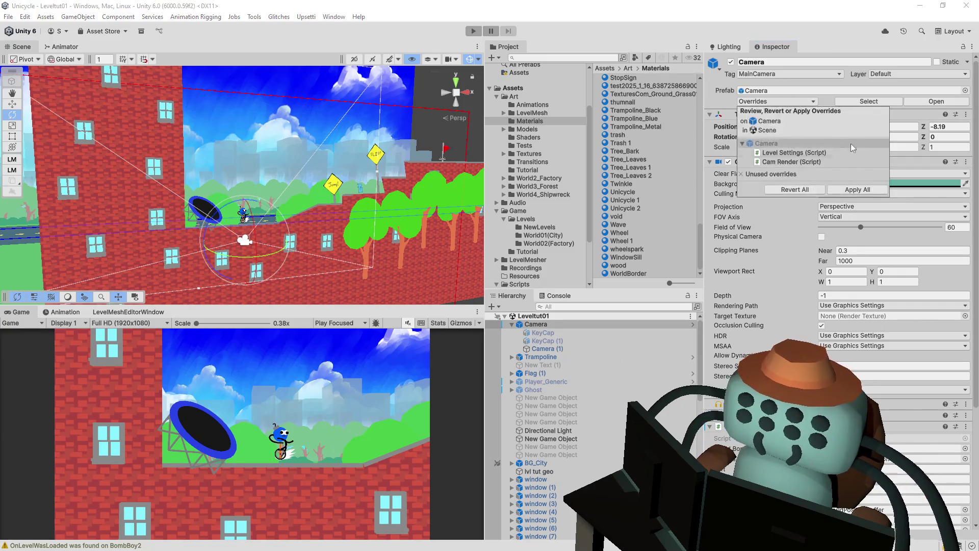
left_click(845, 194)
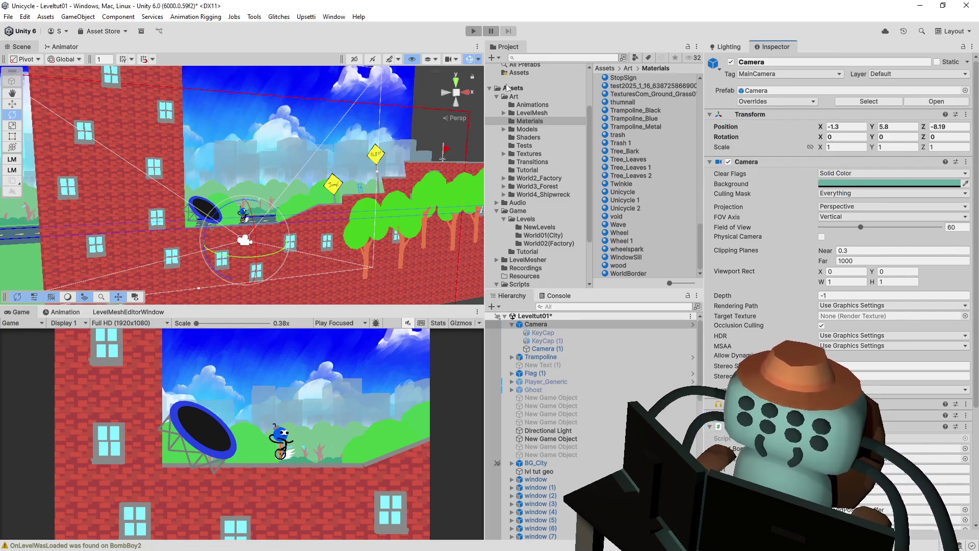
scroll(357, 143, "down", 5)
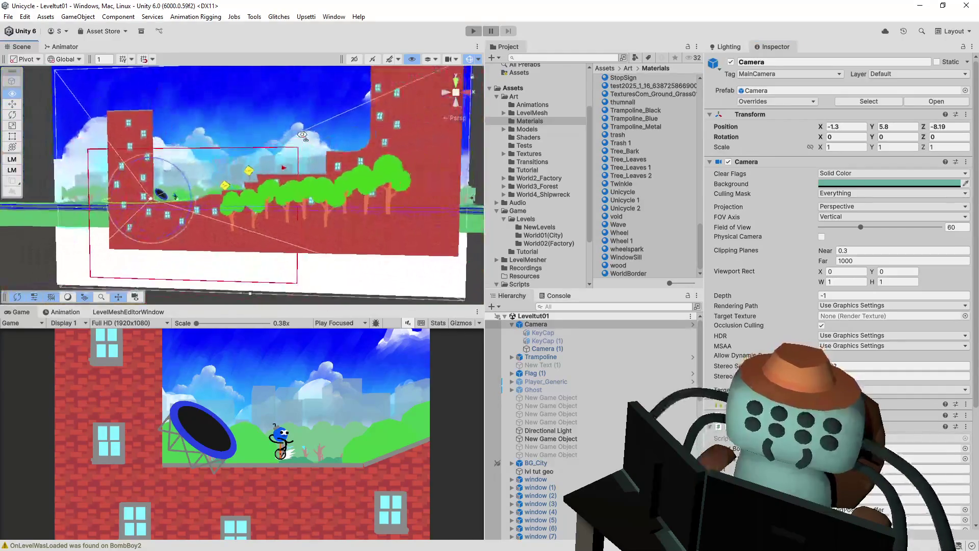
scroll(842, 250, "down", 4)
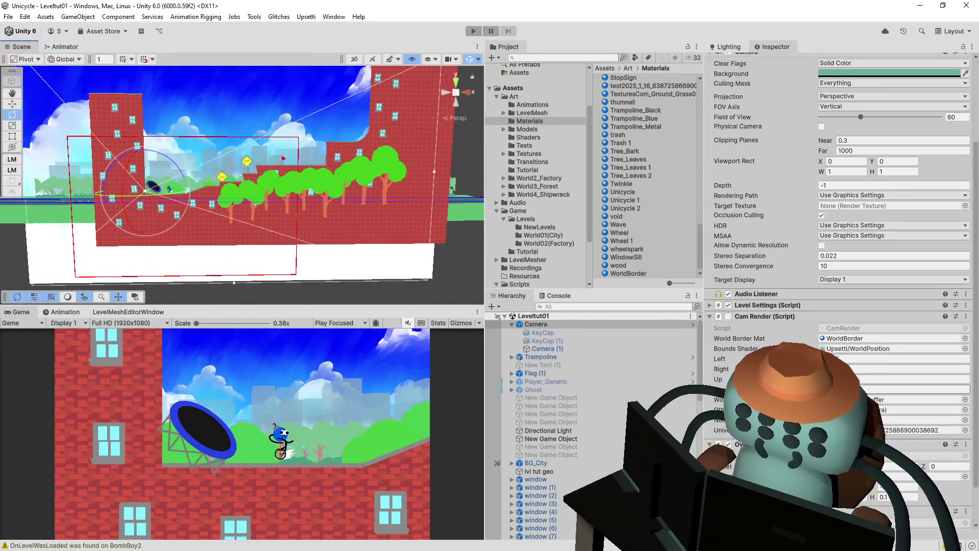
mouse_move(718, 379)
left_mouse_down()
mouse_move(750, 379)
mouse_move(725, 379)
left_mouse_up()
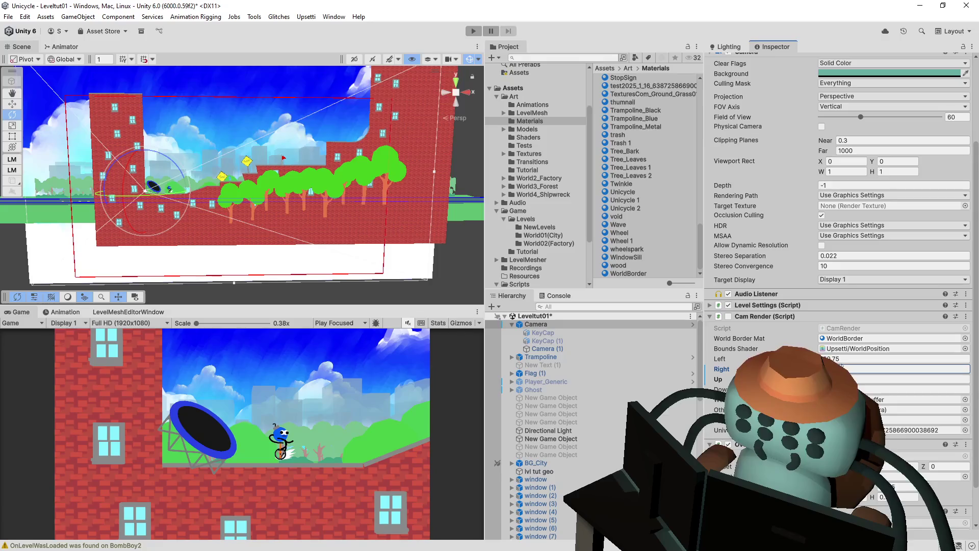
Adjust the Left and Down bounds, play-test, and open the NewPlayer.cs NullReferenceException.
left_click(908, 358)
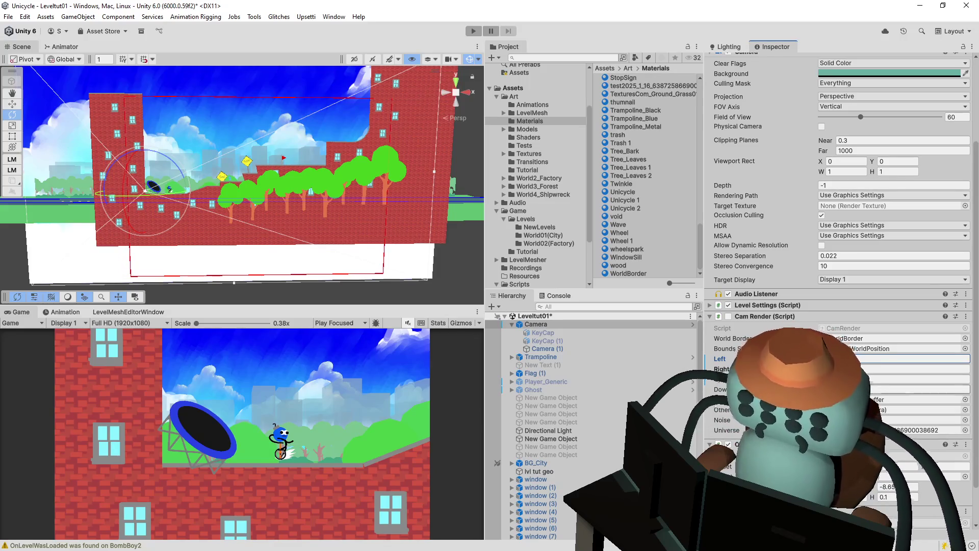
left_click_drag(719, 389, 765, 389)
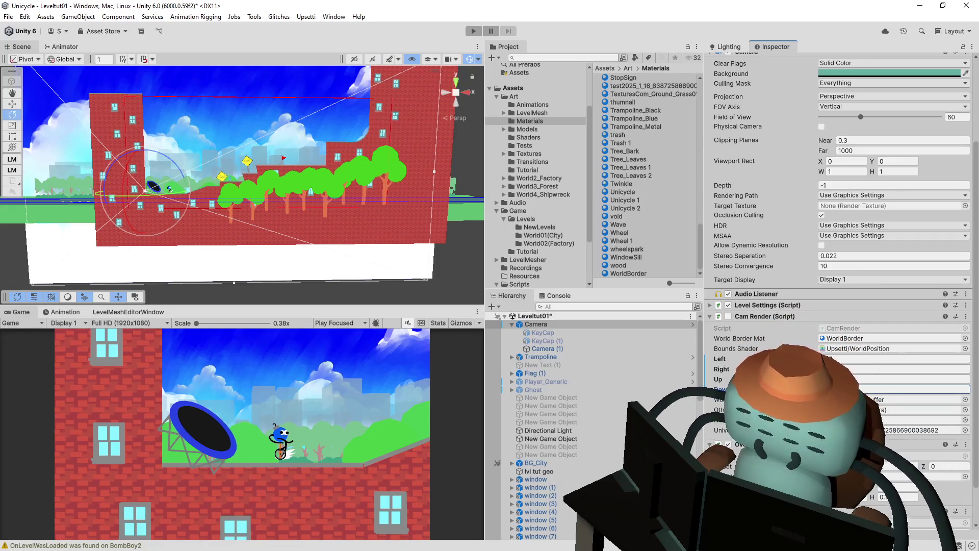
left_click(474, 33)
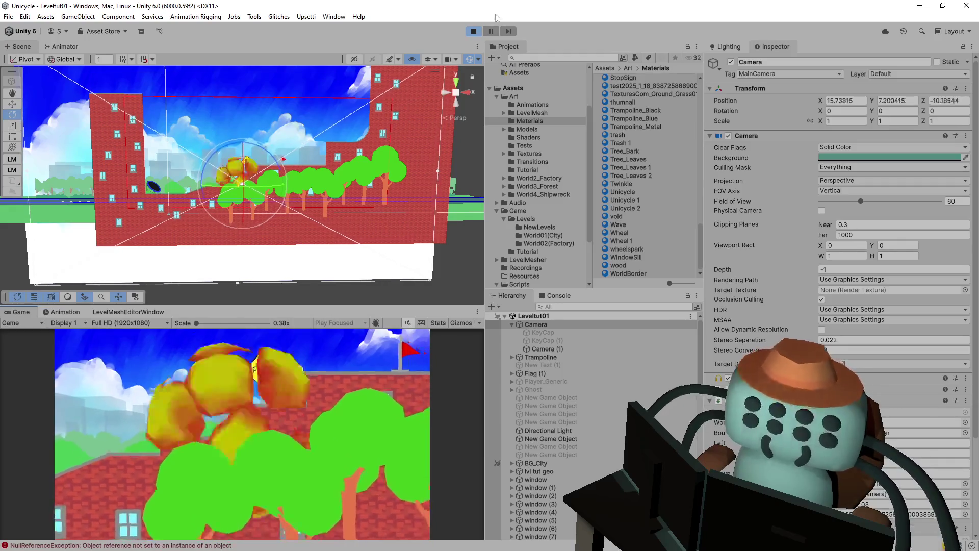
left_click(555, 296)
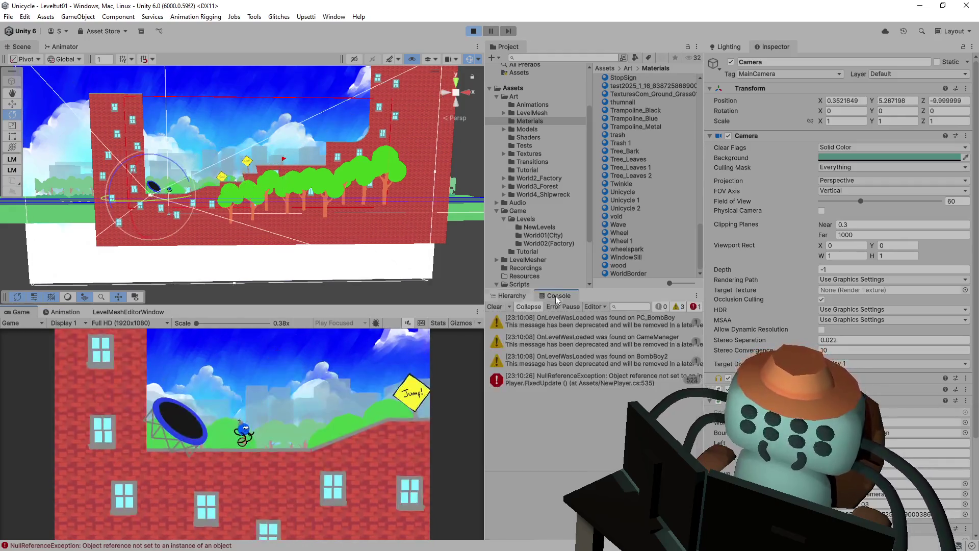
double_click(582, 381)
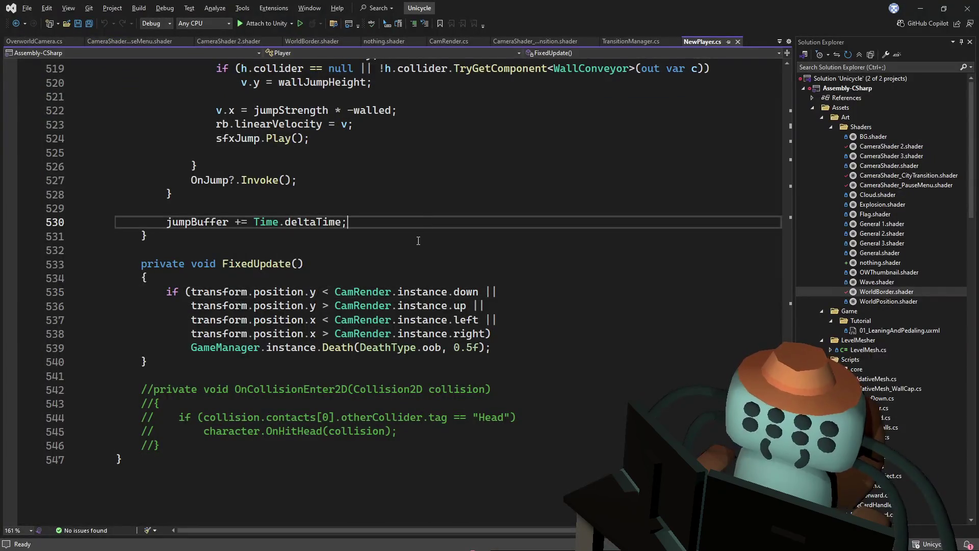
Review the CamRender bounds checks in NewPlayer.cs's FixedUpdate without changing any code.
left_click(436, 282)
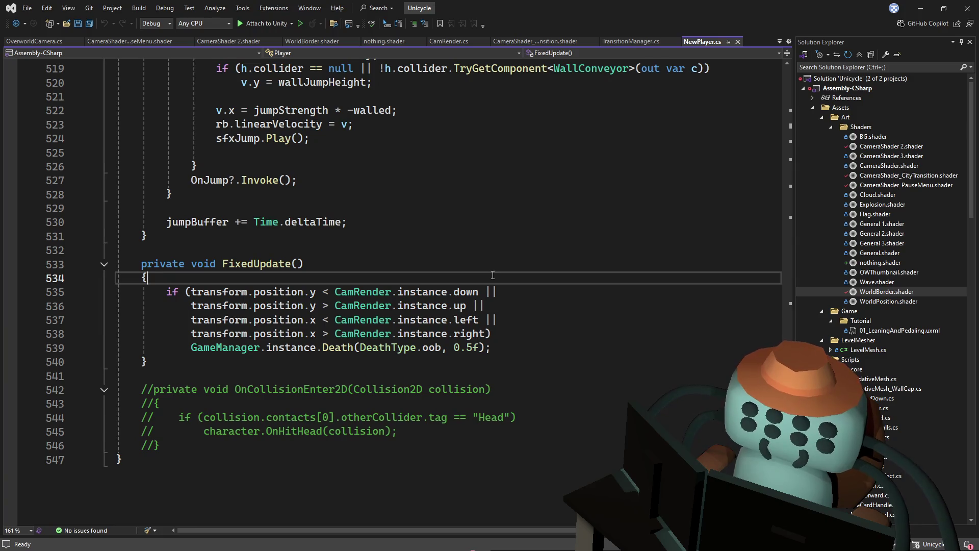
key("Up")
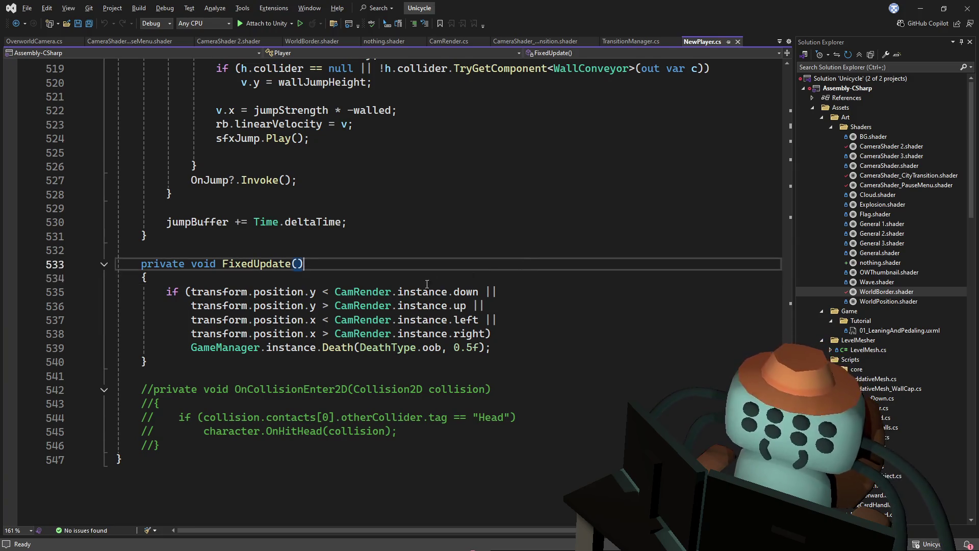
left_click_drag(344, 292, 485, 306)
left_click(364, 280)
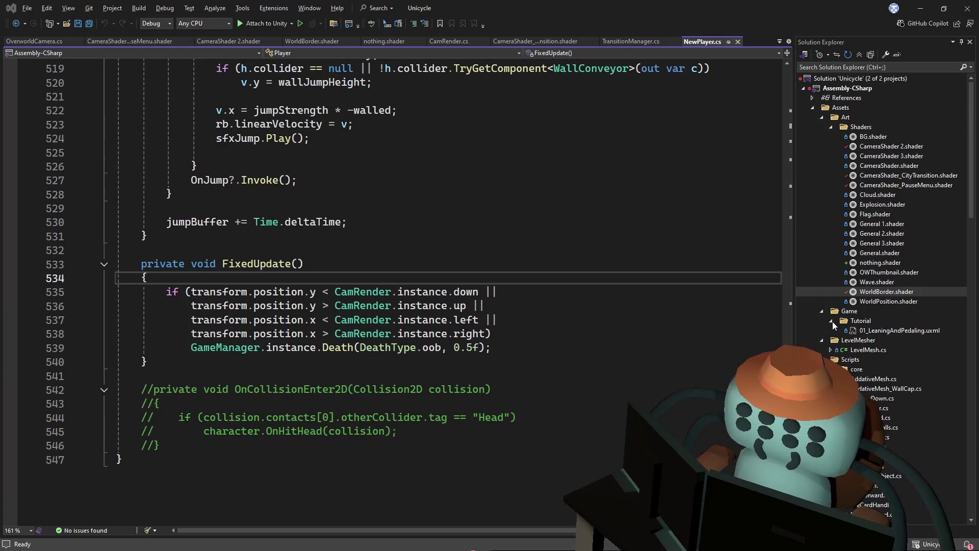
left_click(599, 274)
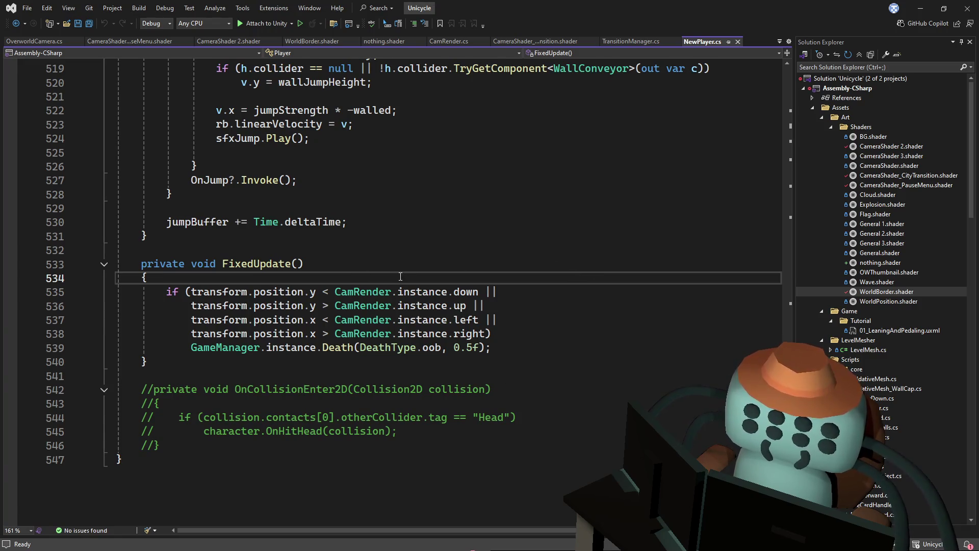
key("Up")
key("Up")
key("Down")
key("Down")
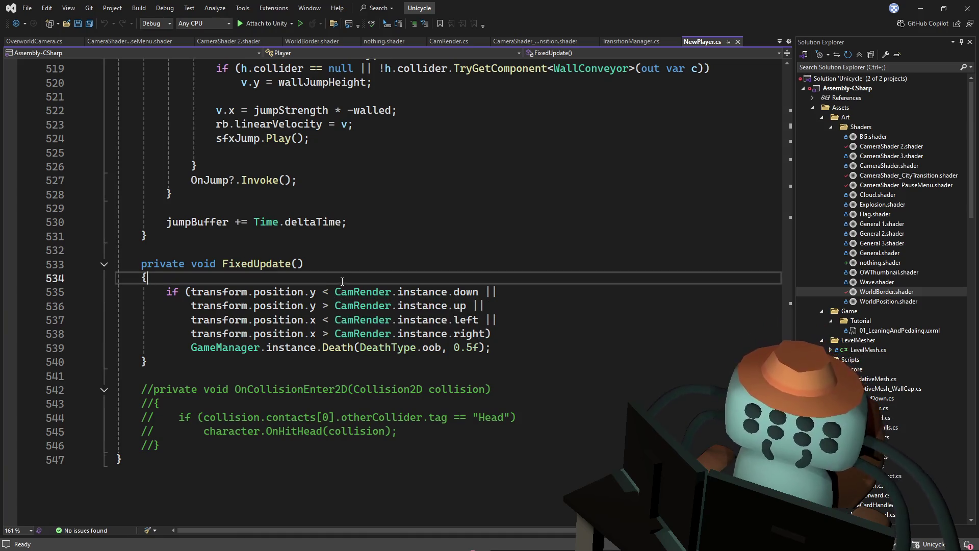
key("Up")
key("Up")
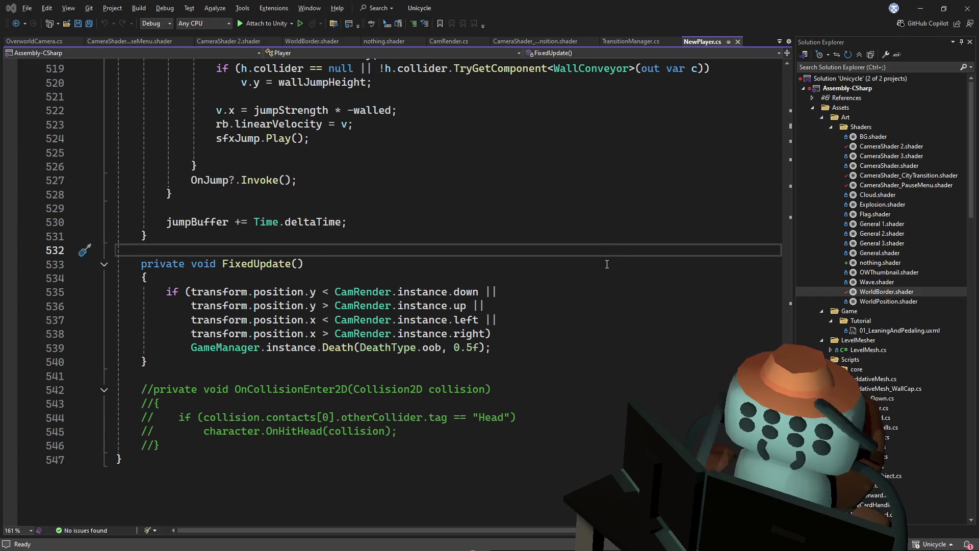
scroll(730, 291, "down", 5)
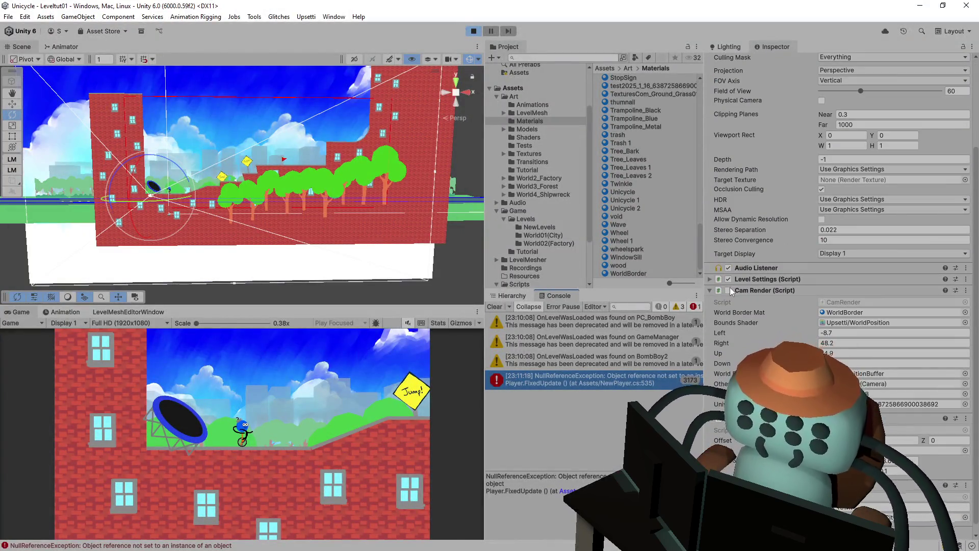
Re-enable Cam Render and open CamRender.cs from the component's Script field.
left_click(729, 291)
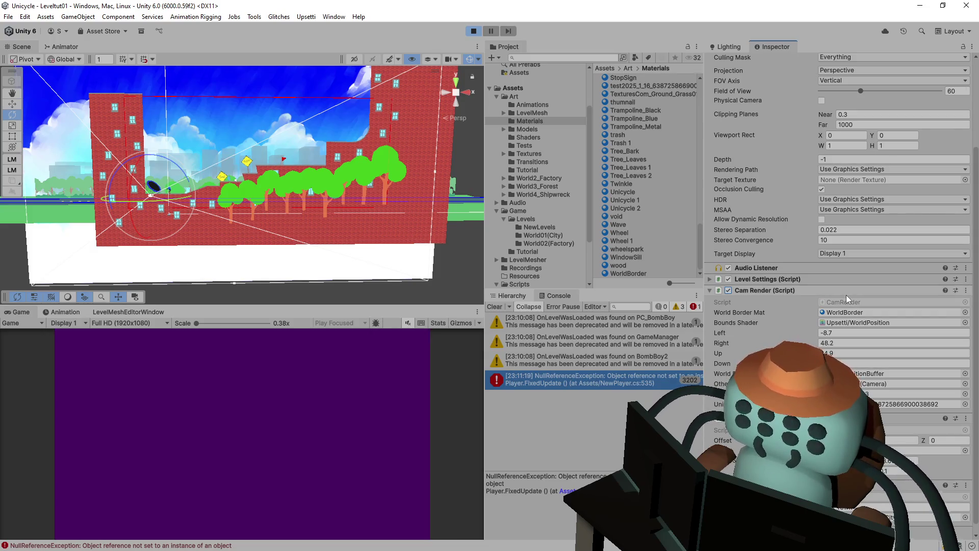
scroll(790, 319, "down", 1)
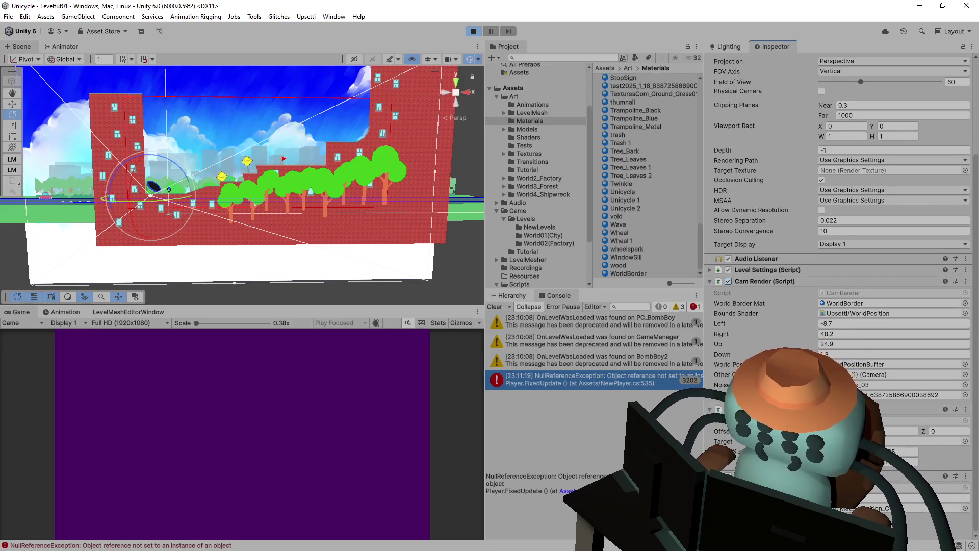
left_click(850, 296)
left_click(851, 295)
Remove the left, right, up, down float declaration from CamRender.cs and save it.
left_click(236, 135)
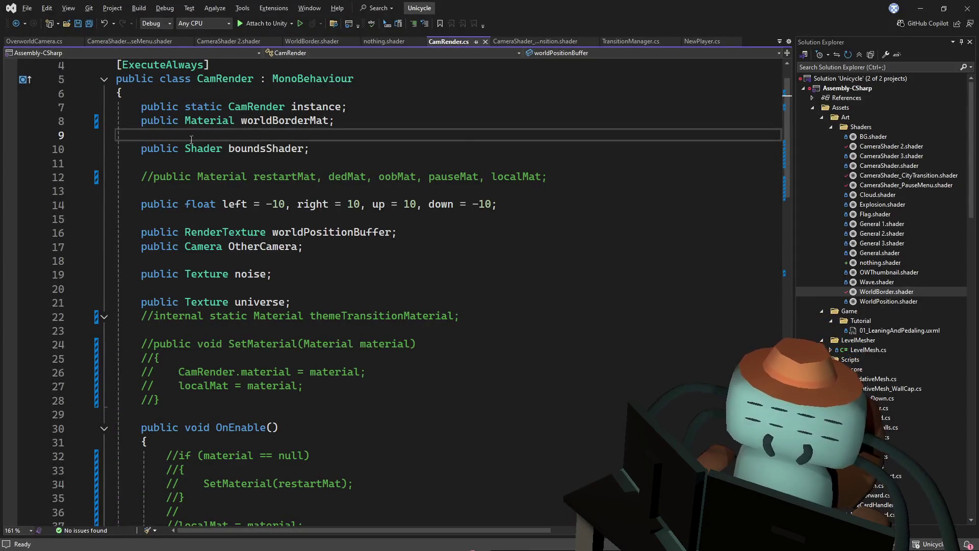
scroll(236, 159, "up", 1)
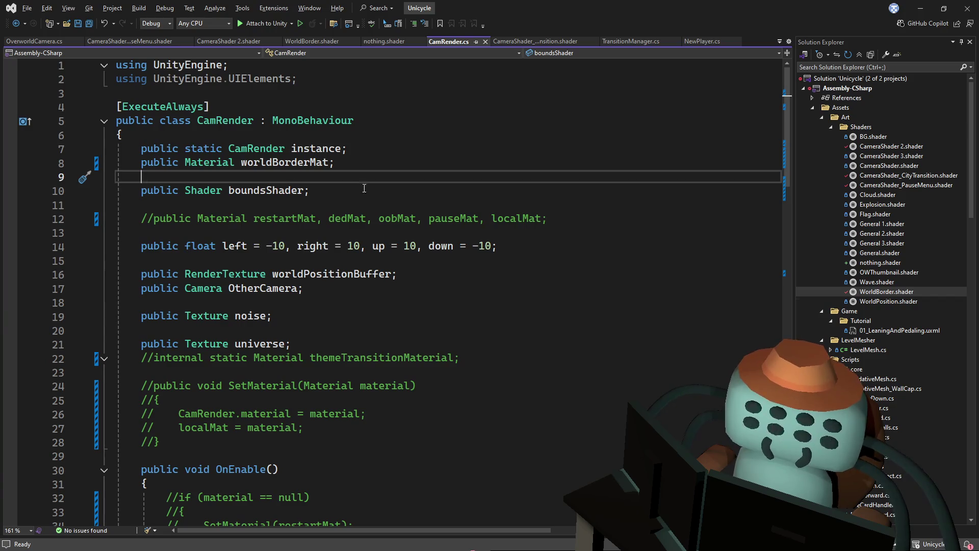
left_click_drag(521, 247, 565, 226)
key("ctrl+c")
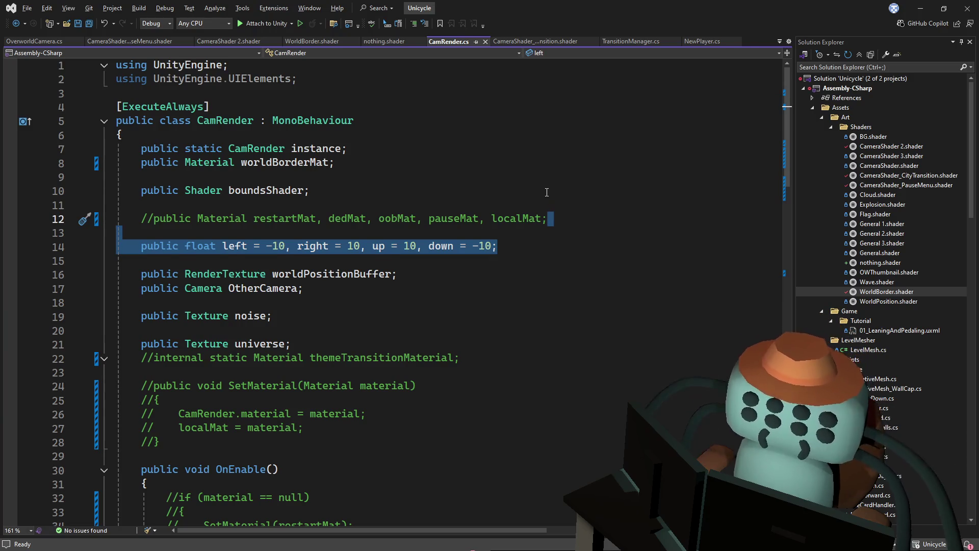
key("Delete")
key("ctrl+s")
Bring up the Add New Item prompt for a new script in Scripts/.
left_click(561, 198)
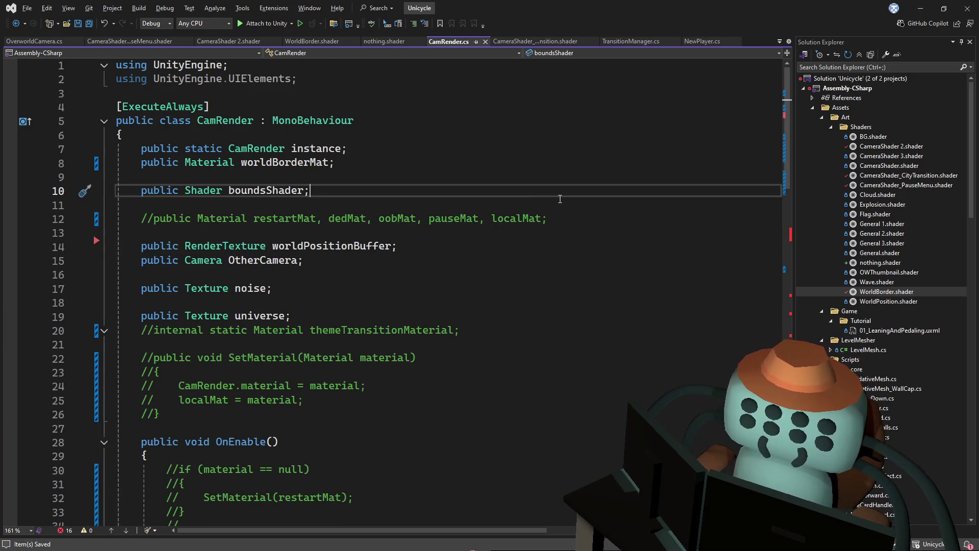
key("Up")
key("Up")
left_click(571, 194)
key("ctrl+shift+a")
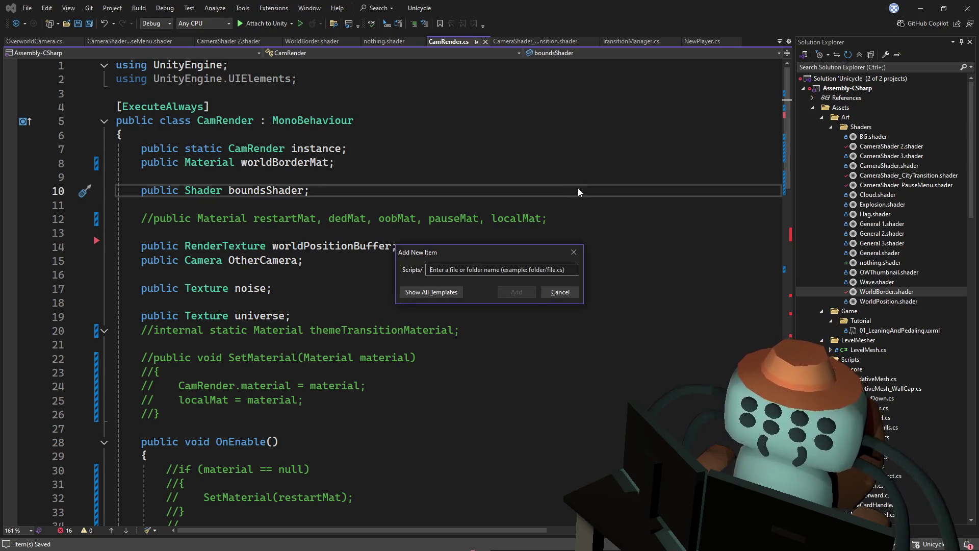
Create a new file named LevelBorder.cs.
type("LevelBorder.cs")
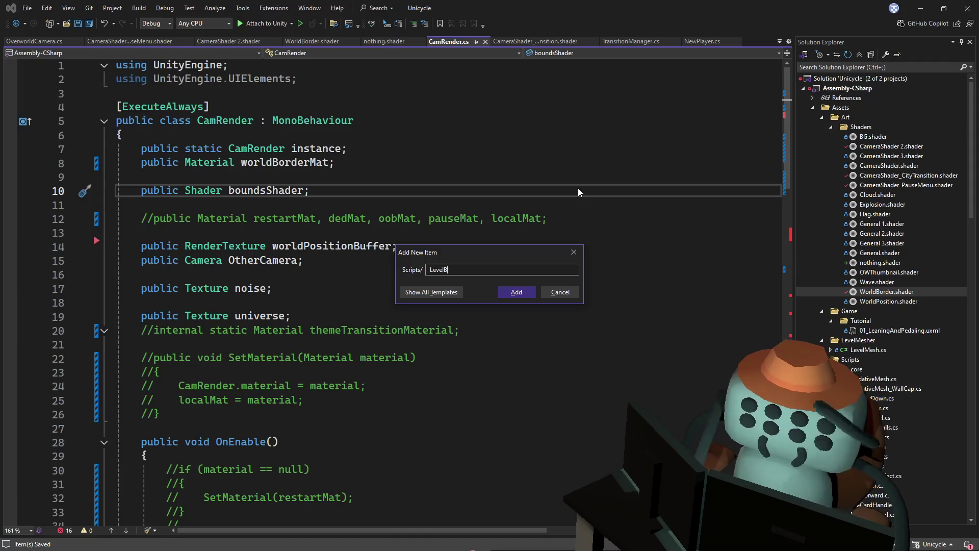
key("Return")
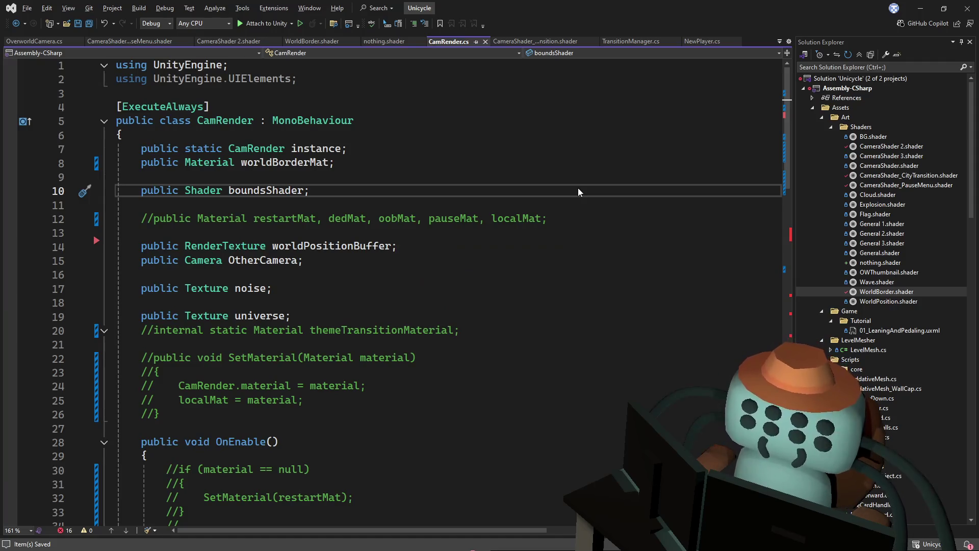
key("ctrl+v")
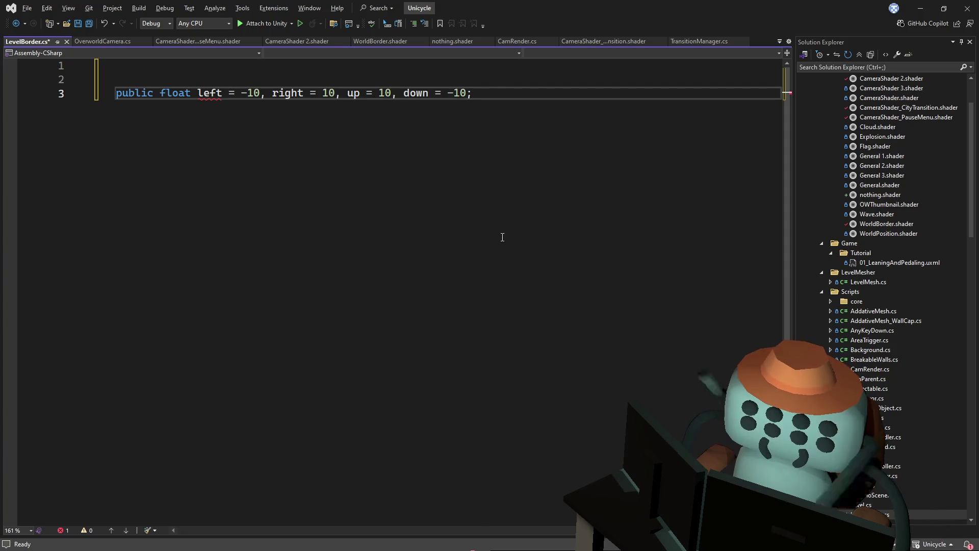
key("ctrl+z")
Declare public class LevelBorder and paste the left/right/up/down floats into its body.
type("public")
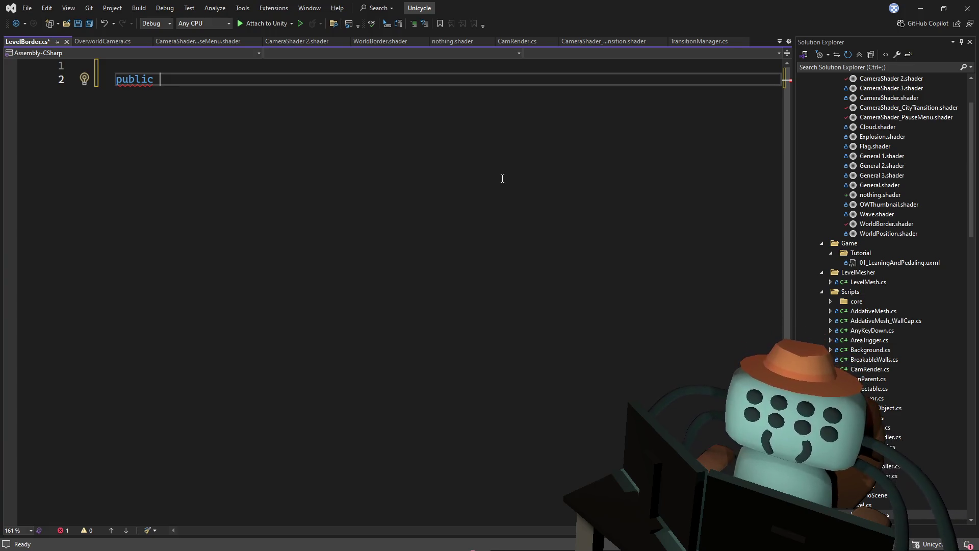
type(" clas")
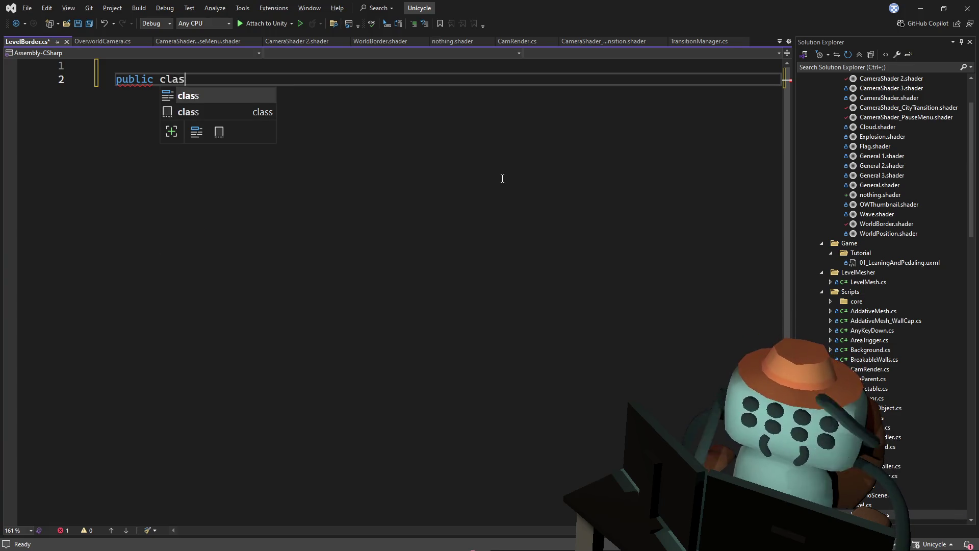
type("s Leve")
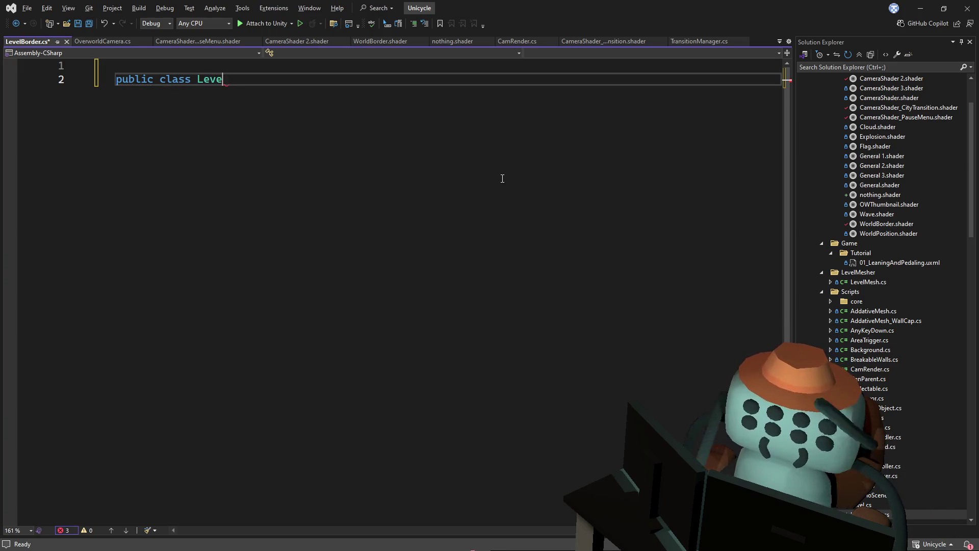
type("lBorder")
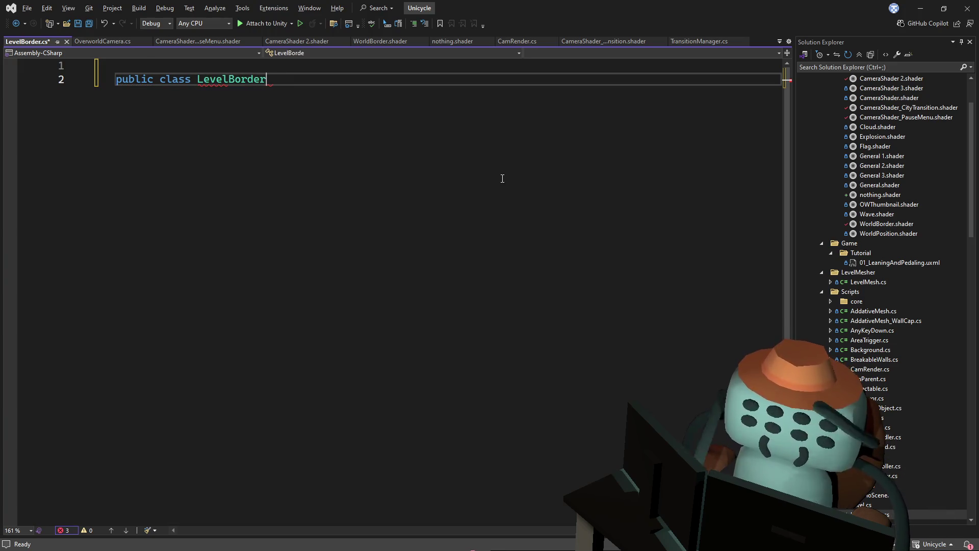
type("(")
key("BackSpace")
type("{")
key("Return")
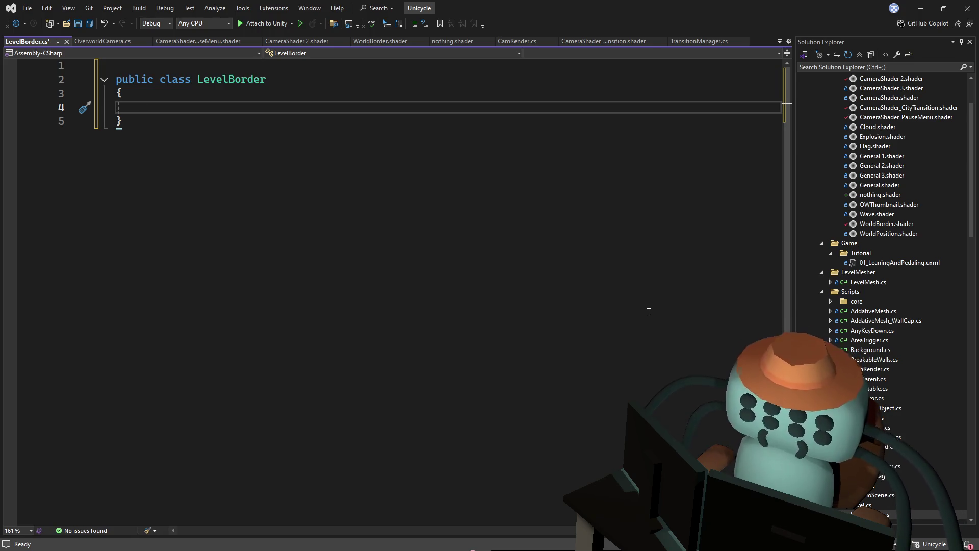
key("ctrl+v")
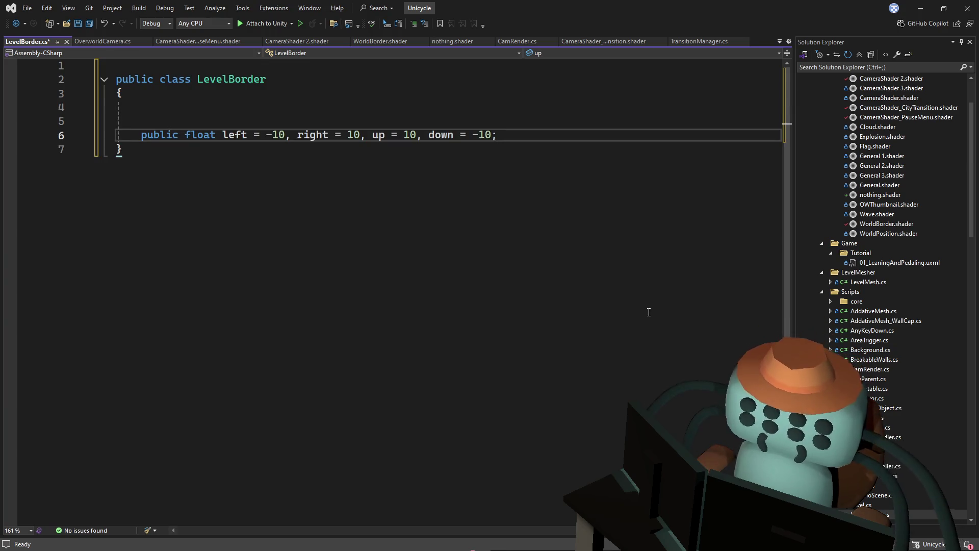
key("Return")
key("Up")
key("Delete")
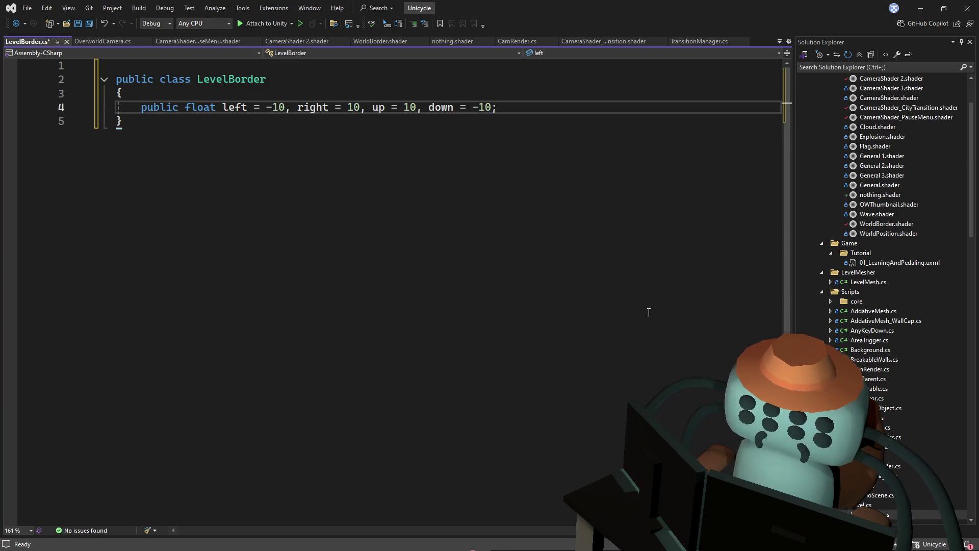
key("Down")
Tidy the blank lines and open a new line above the float declaration.
left_click(582, 113)
key("Return")
key("BackSpace")
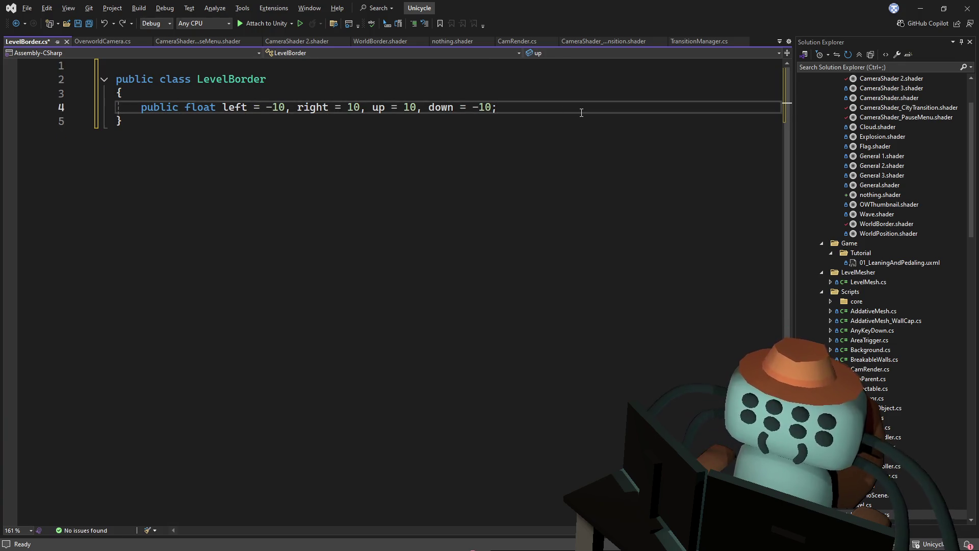
left_click(387, 75)
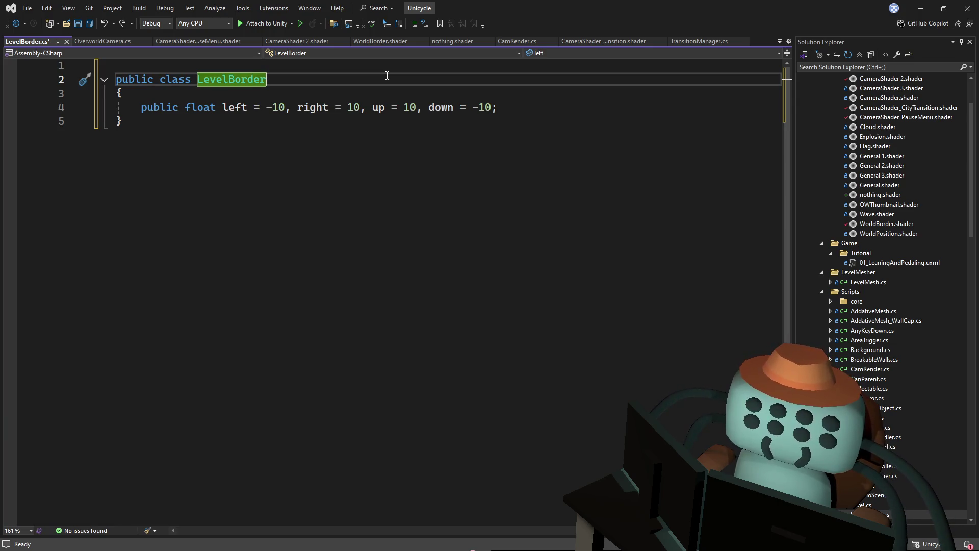
key("Down")
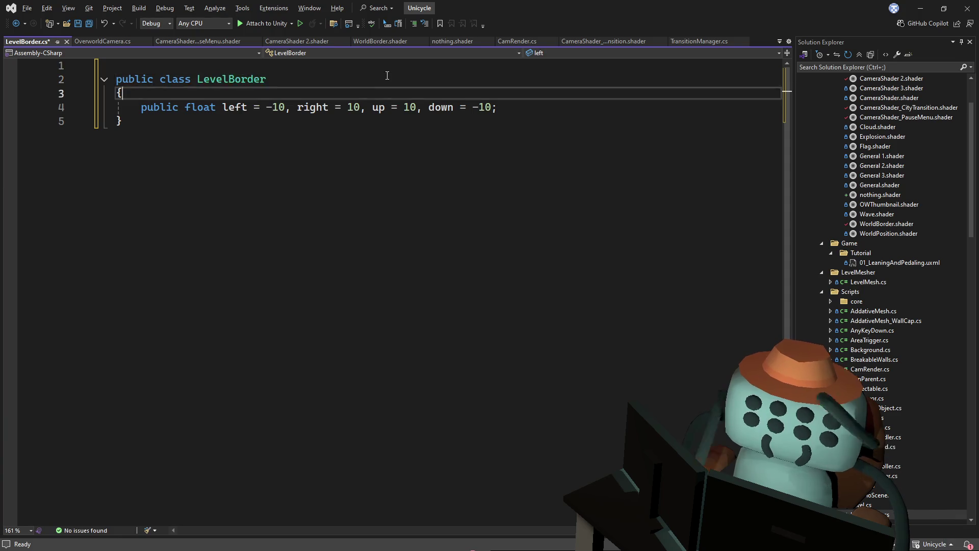
key("Return")
key("Return")
key("Up")
Declare a static LevelBorder field named currentBorder.
type("public")
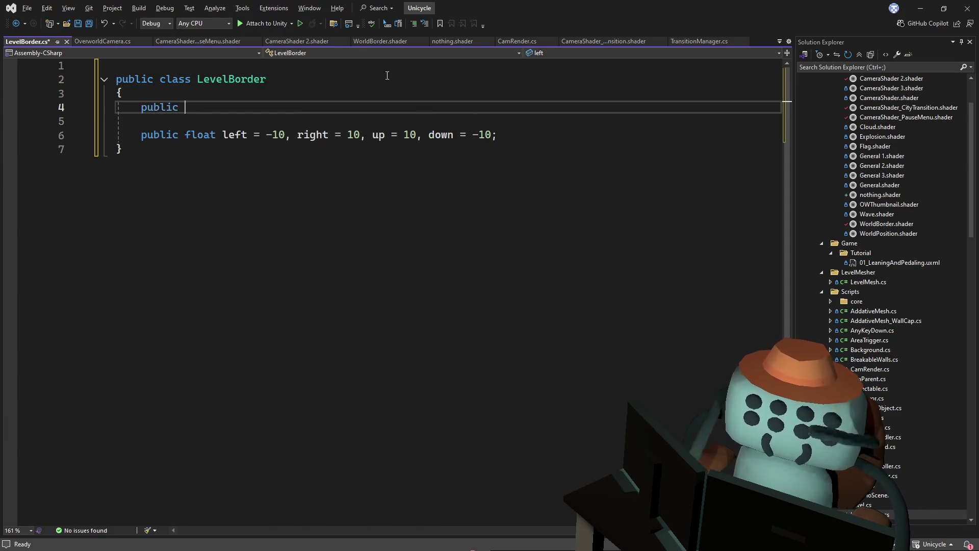
key("BackSpace")
key("BackSpace")
key("BackSpace")
key("BackSpace")
key("BackSpace")
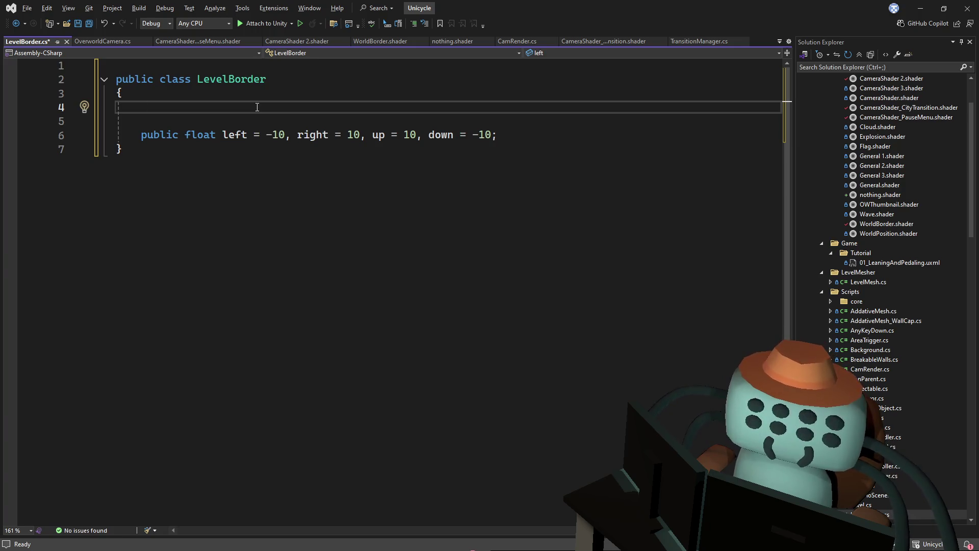
type("static")
key("BackSpace")
key("BackSpace")
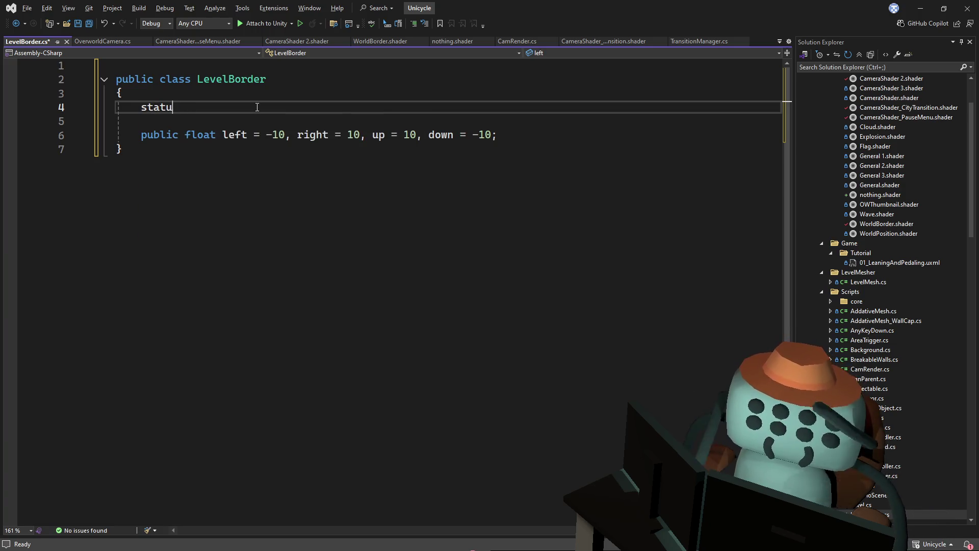
type("c LevelB")
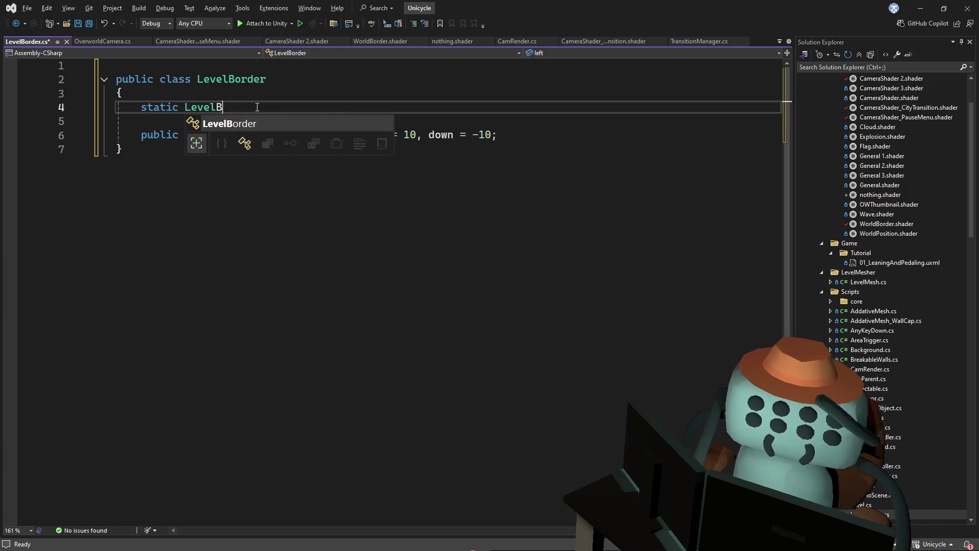
key("Tab")
type("bor")
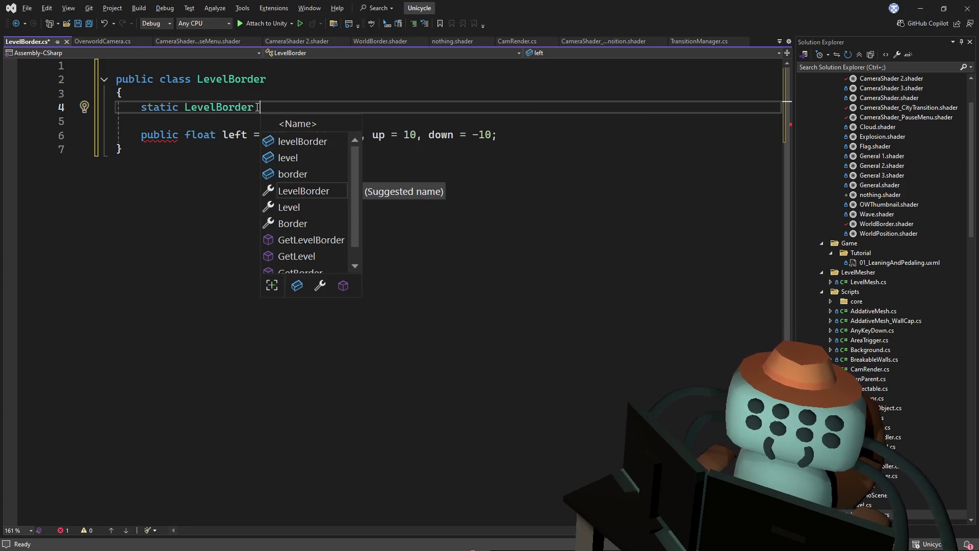
type("der;")
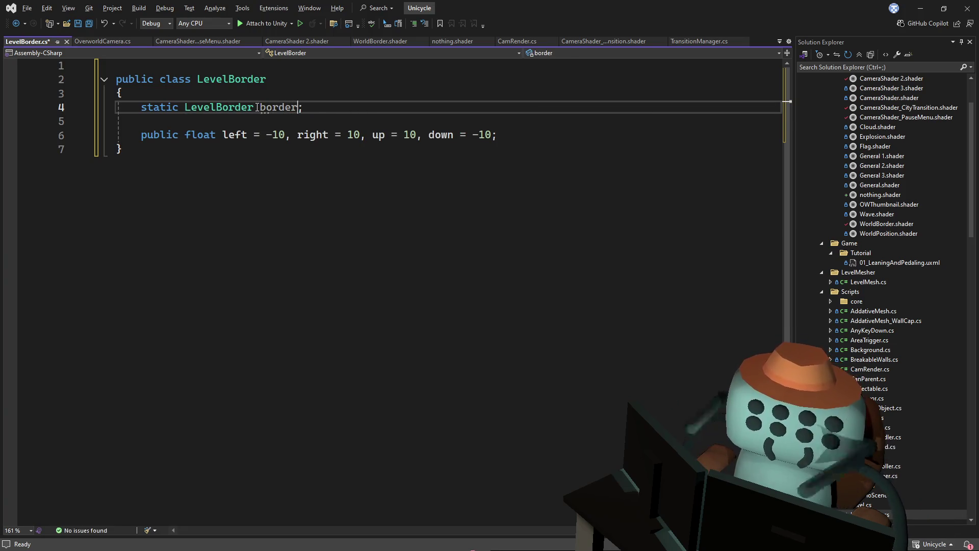
left_click(259, 107)
type("current")
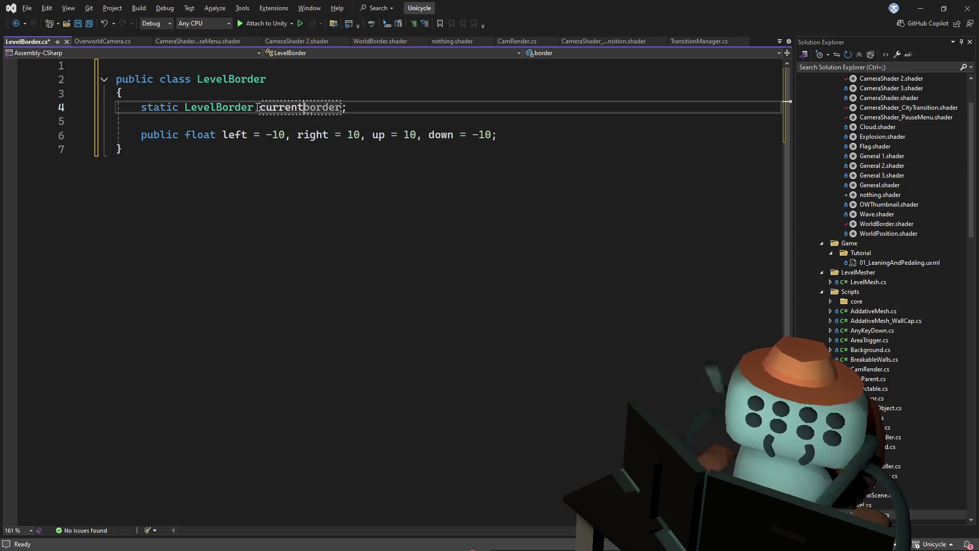
key("Delete")
type("B")
Add a public void Start() method below the field.
key("Down")
key("Down")
key("Down")
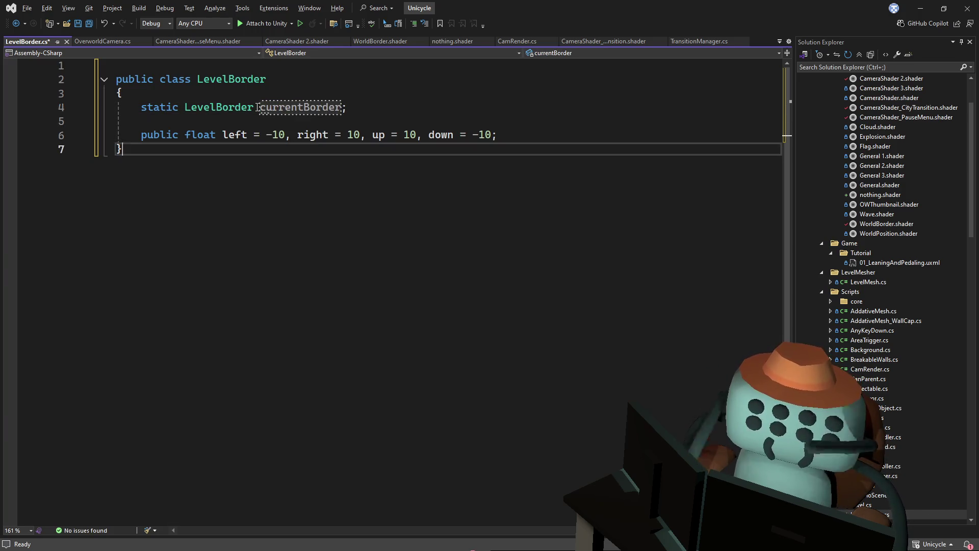
key("Return")
key("Return")
type("public void start")
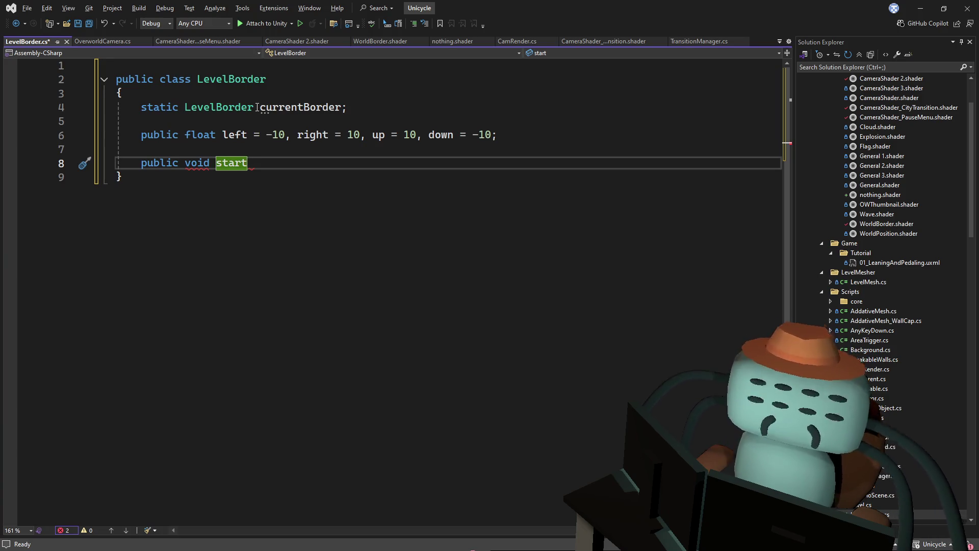
key("BackSpace")
key("BackSpace")
key("BackSpace")
type("Start")
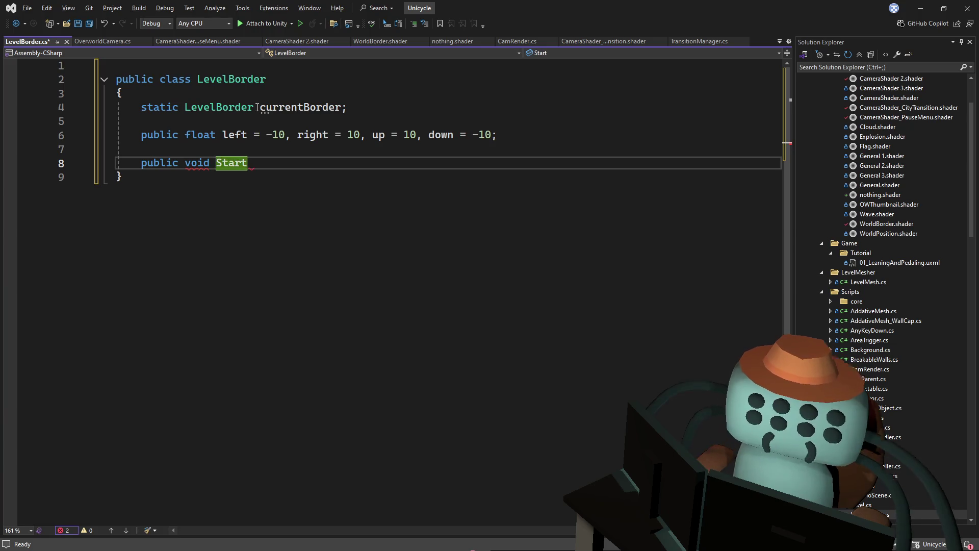
type("() {")
key("Return")
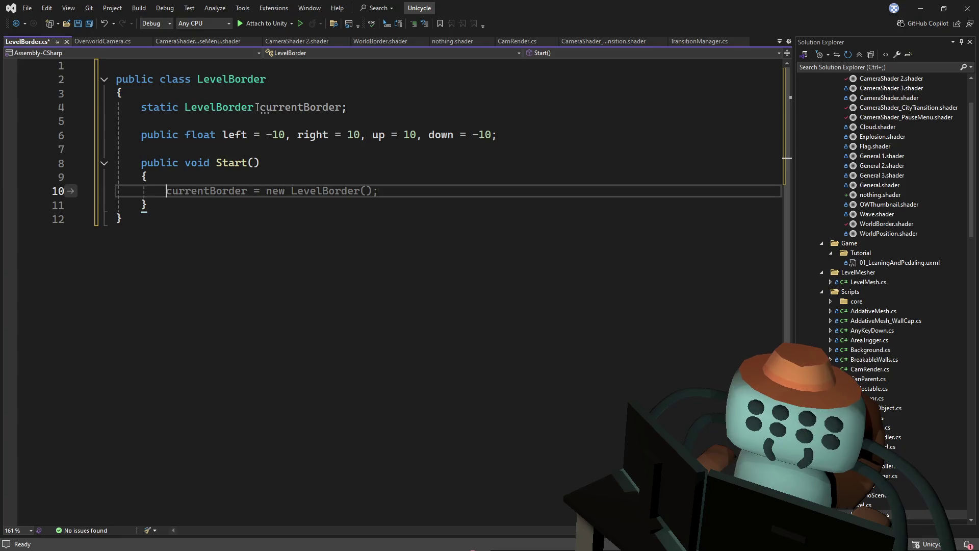
Set currentBorder = this; inside Start and save the script.
key("Escape")
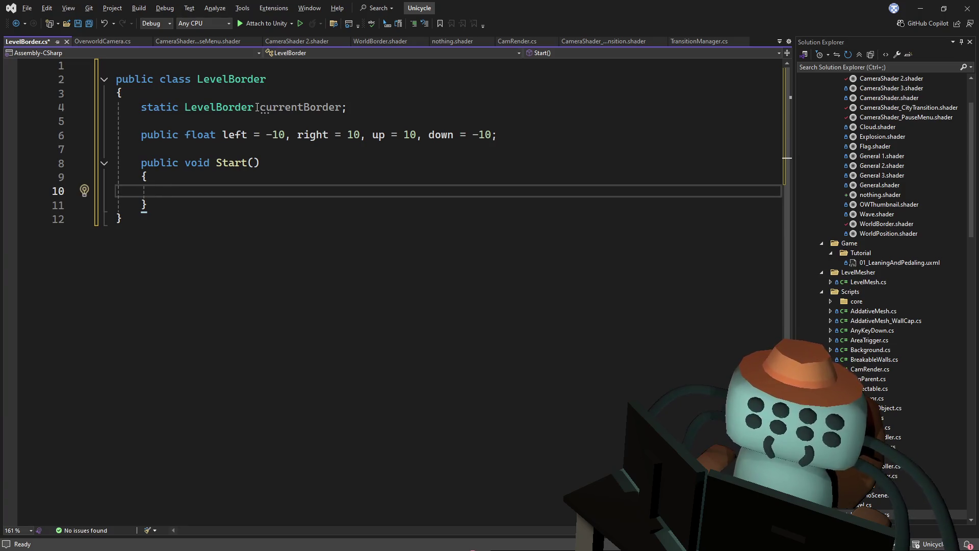
type("curr")
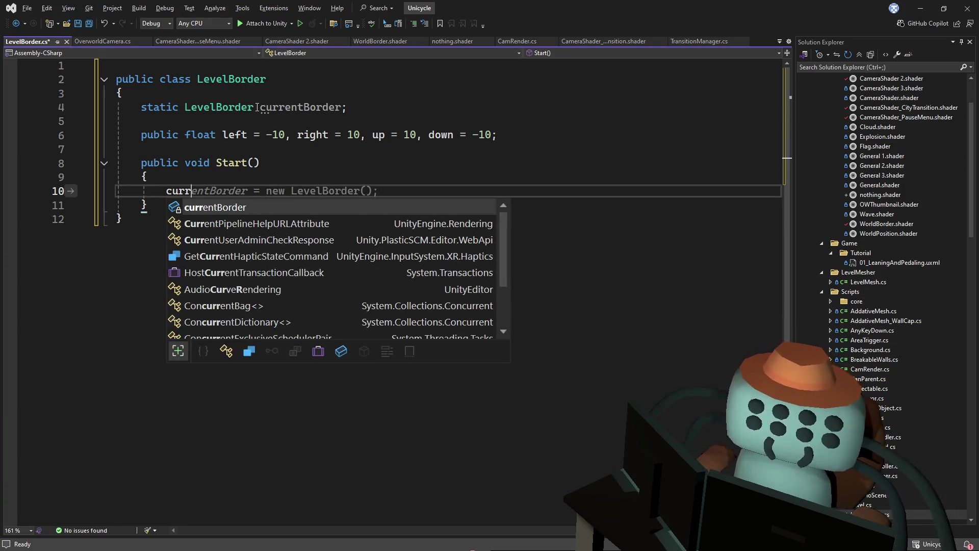
key("Tab")
key("Tab")
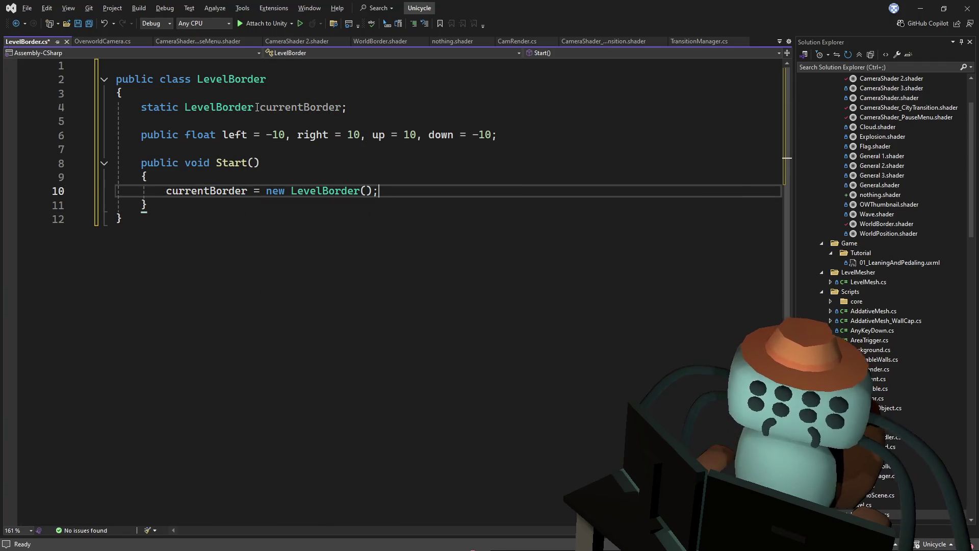
key("BackSpace")
key("BackSpace")
key("BackSpace")
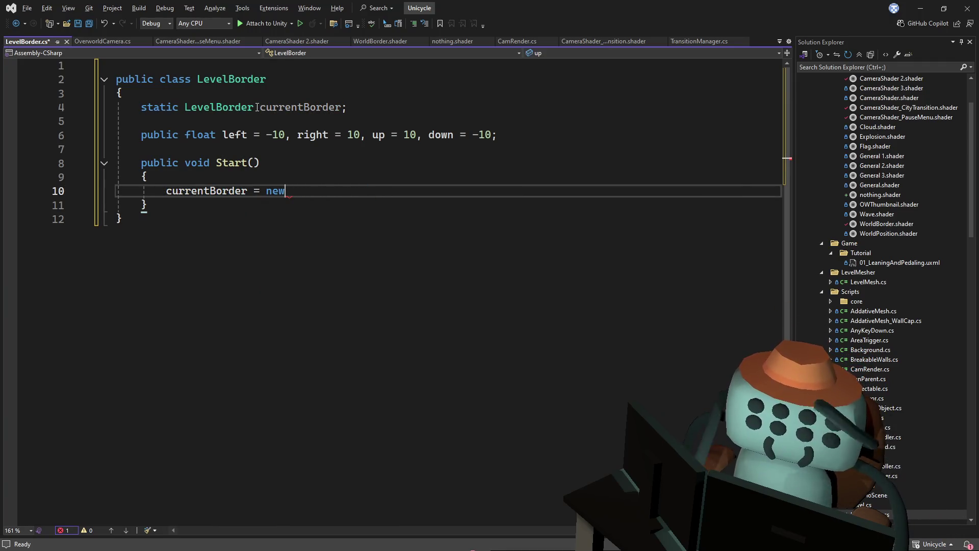
key("BackSpace")
key("BackSpace")
key("BackSpace")
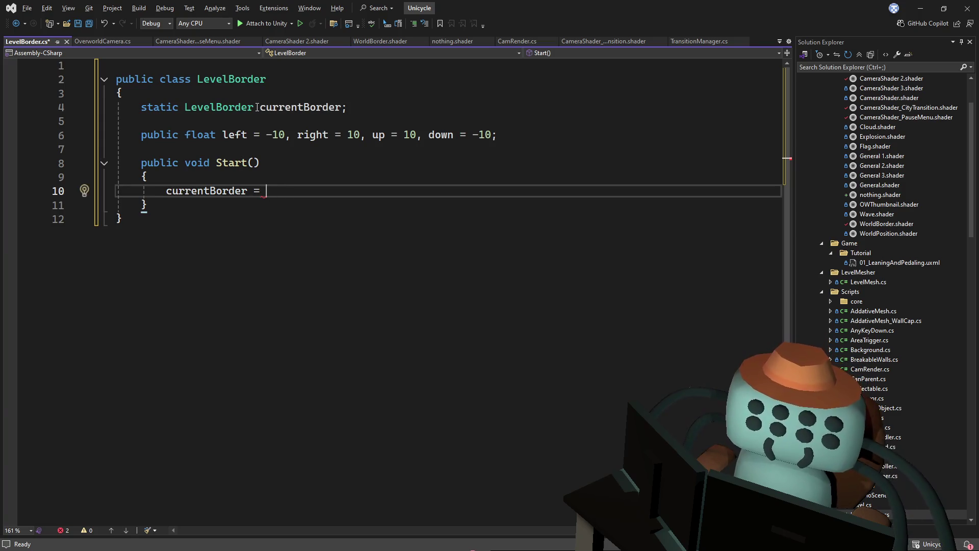
type("this;")
key("ctrl+s")
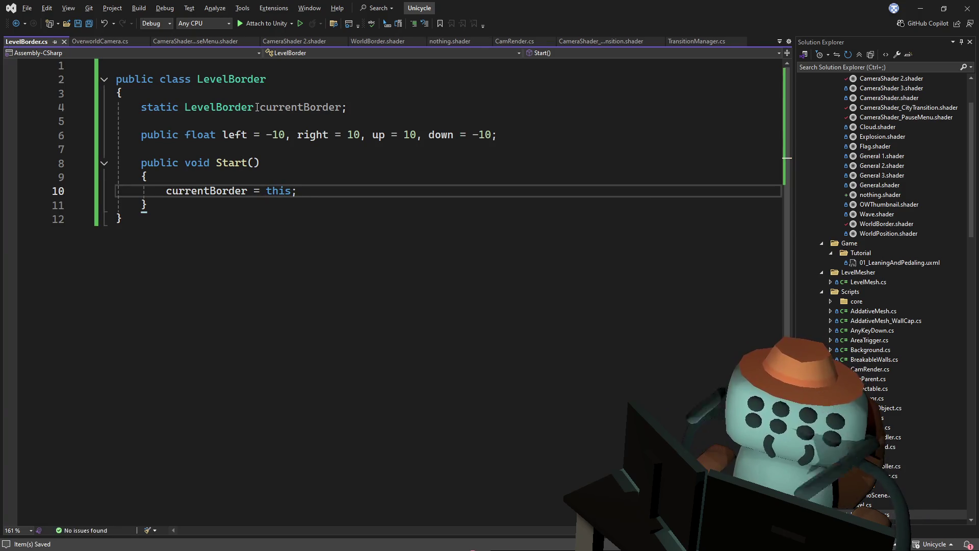
left_click(475, 177)
Make currentBorder a public static property with { get; set; } accessors.
key("ctrl+s")
left_click(143, 108)
type("public")
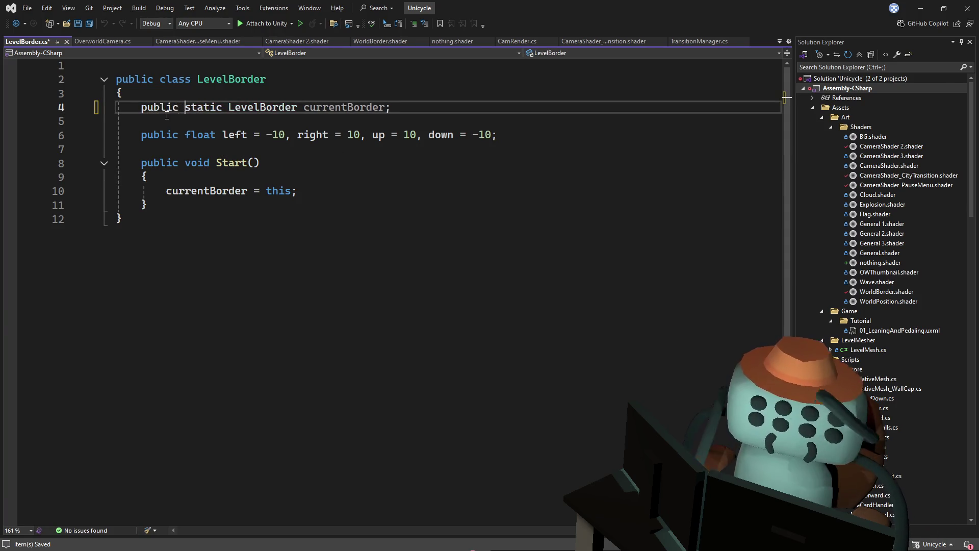
key("End")
key("BackSpace")
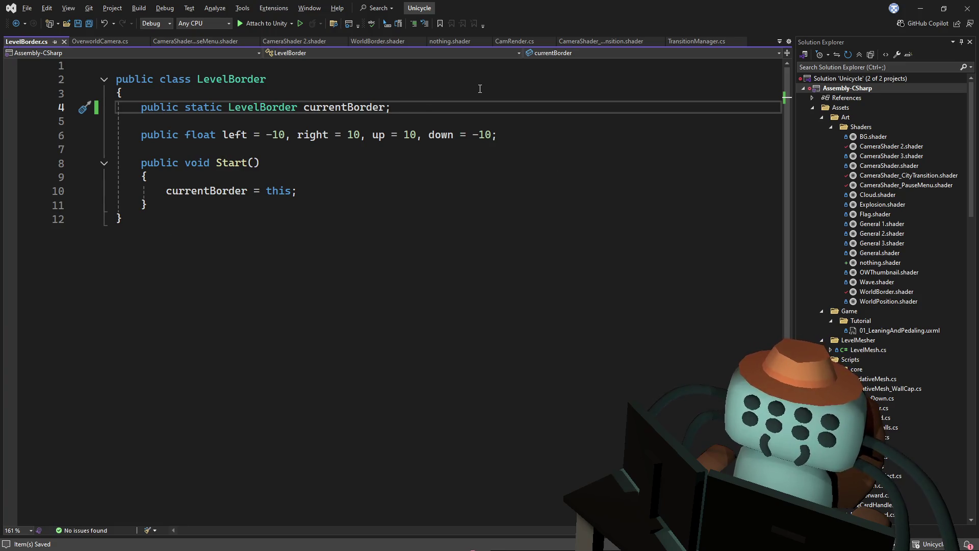
type("{")
key("Tab")
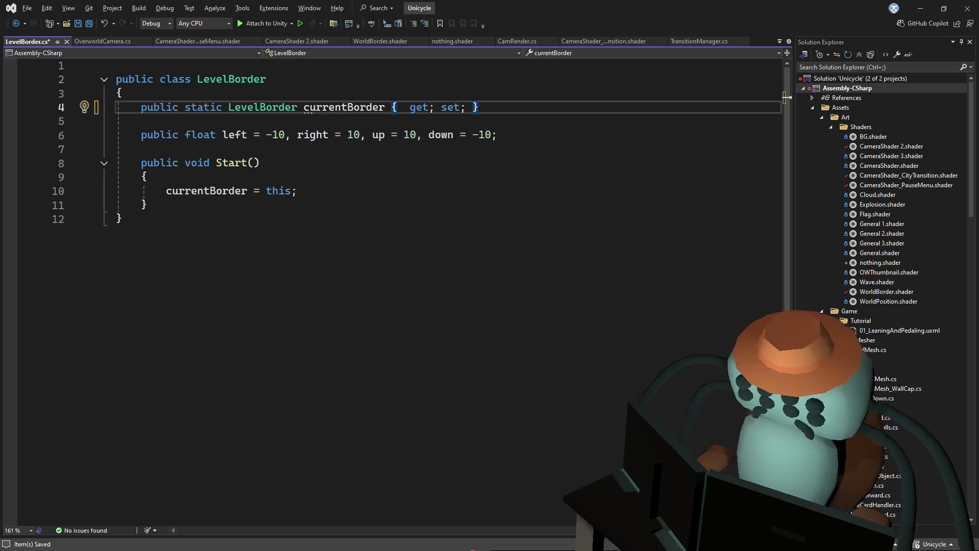
left_click(527, 276)
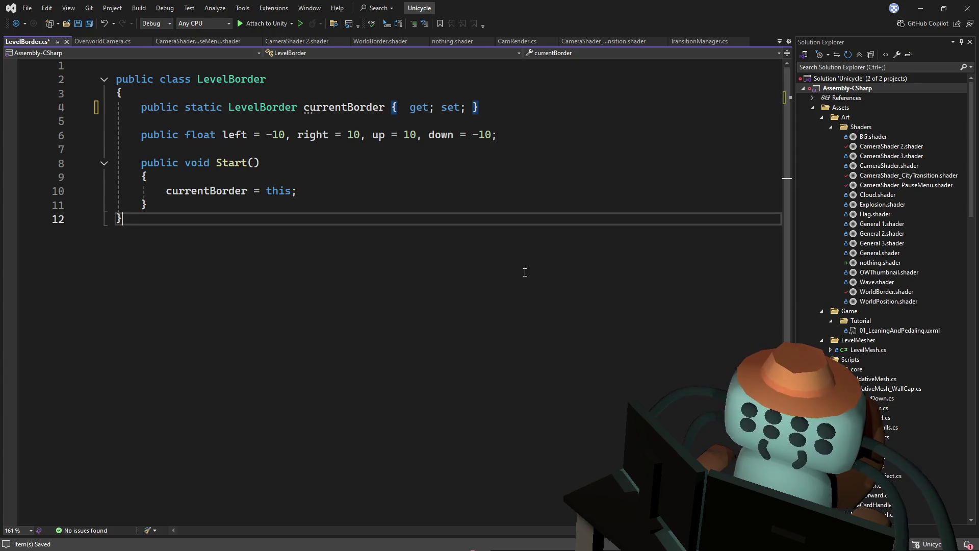
left_click(371, 191)
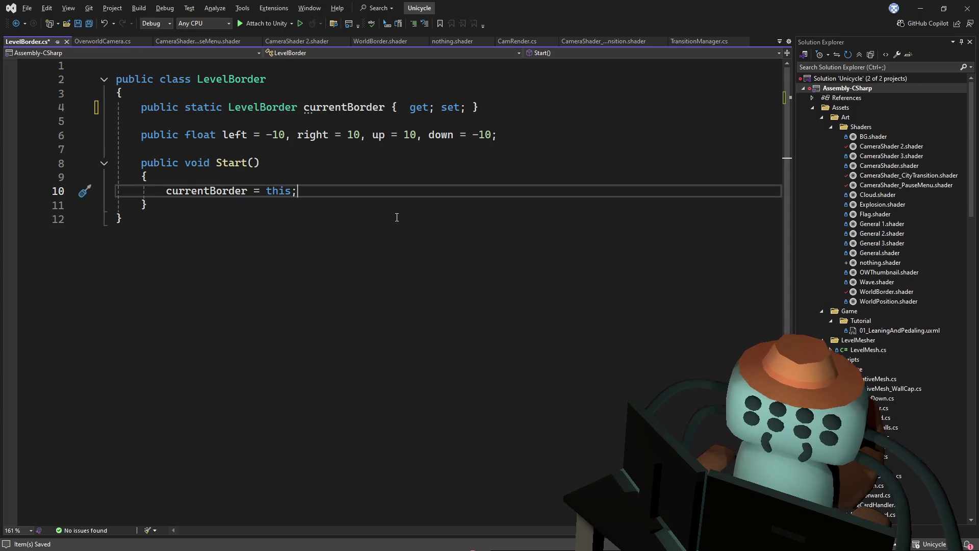
Save LevelBorder.cs after removing trial blank lines below the currentBorder assignment, then switch to Unity.
key("Return")
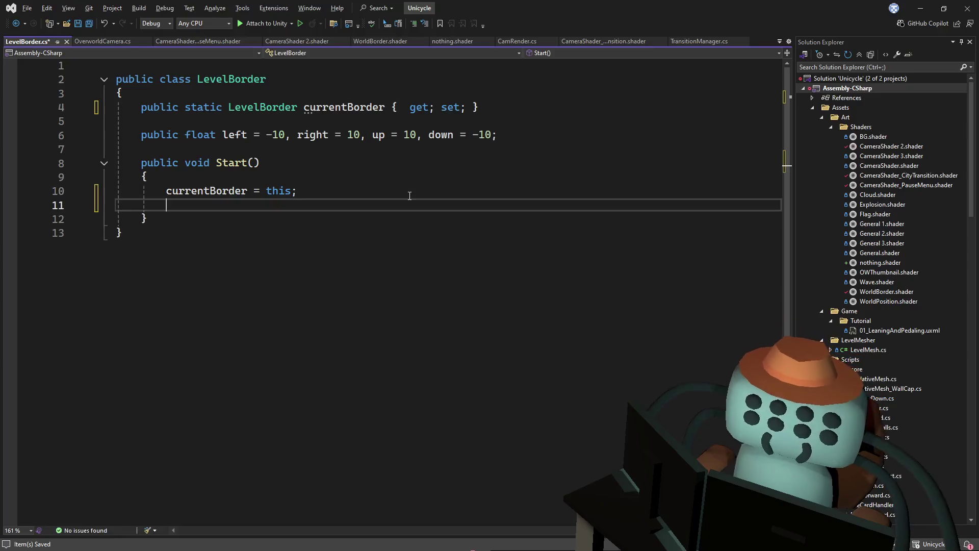
key("Return")
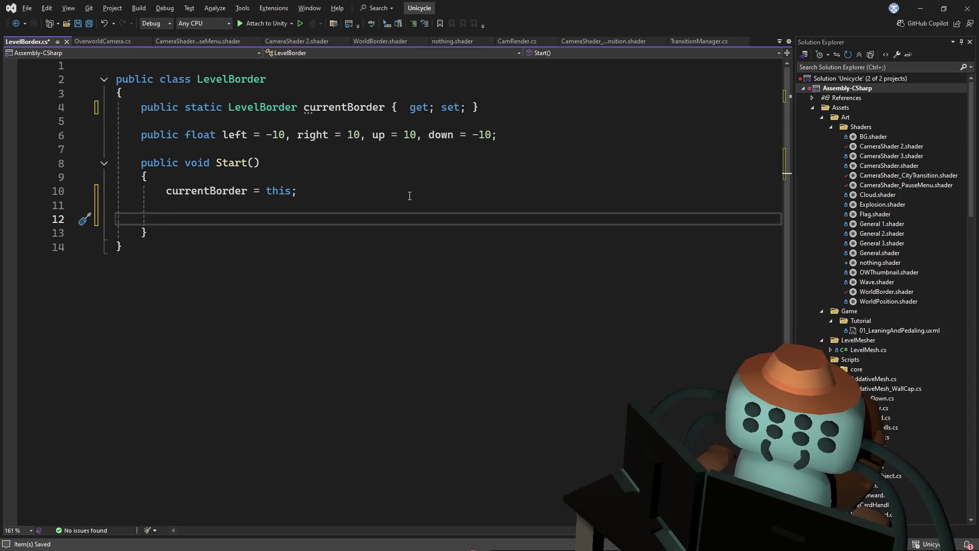
key("BackSpace")
key("BackSpace")
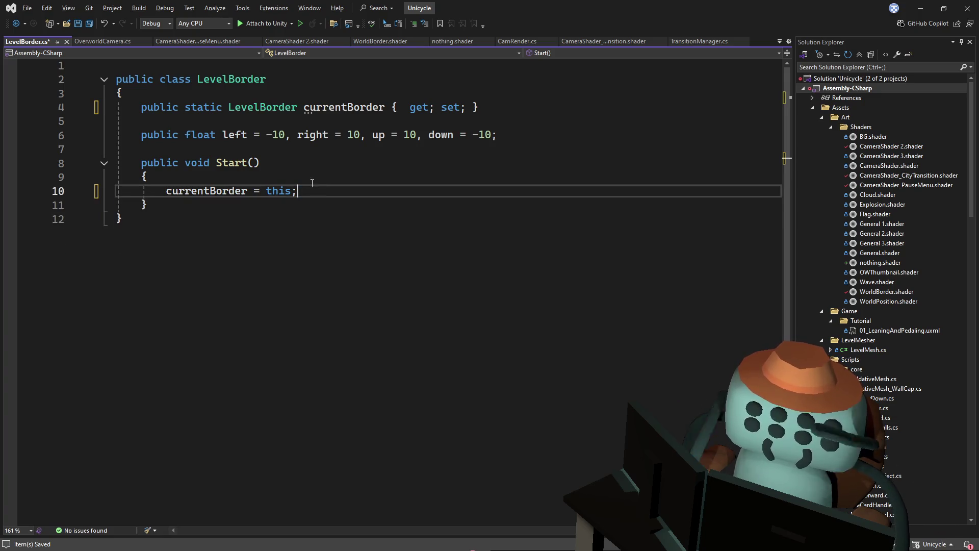
key("ctrl+s")
left_click(306, 79)
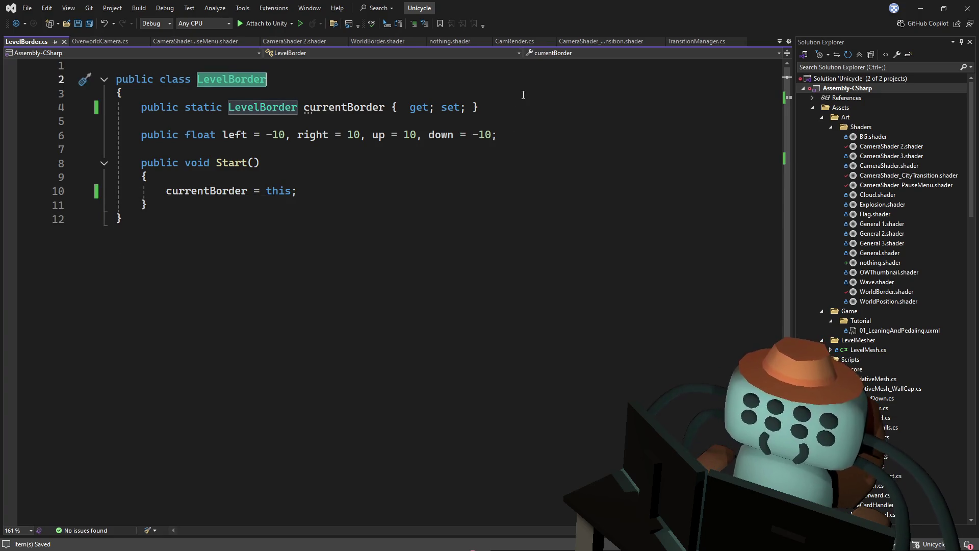
left_click(527, 98)
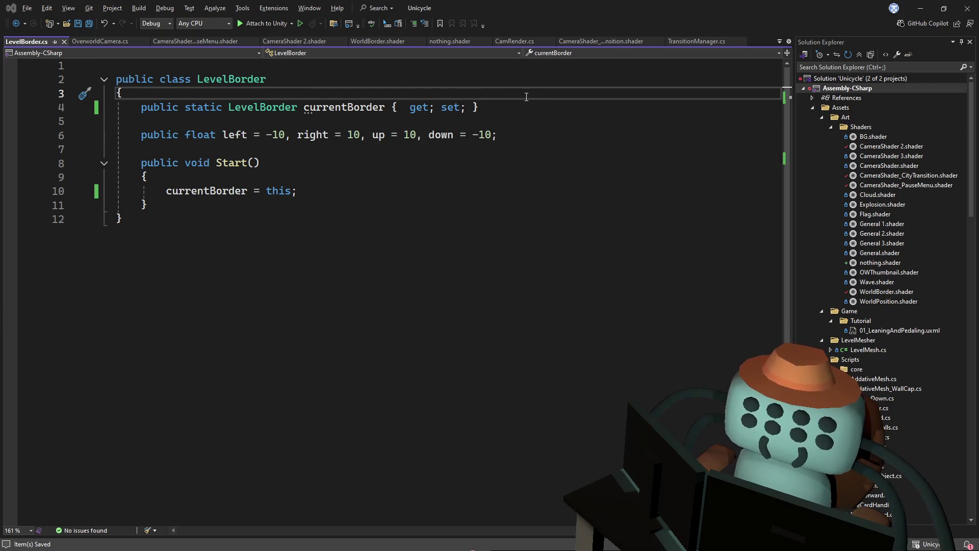
key("alt+Tab")
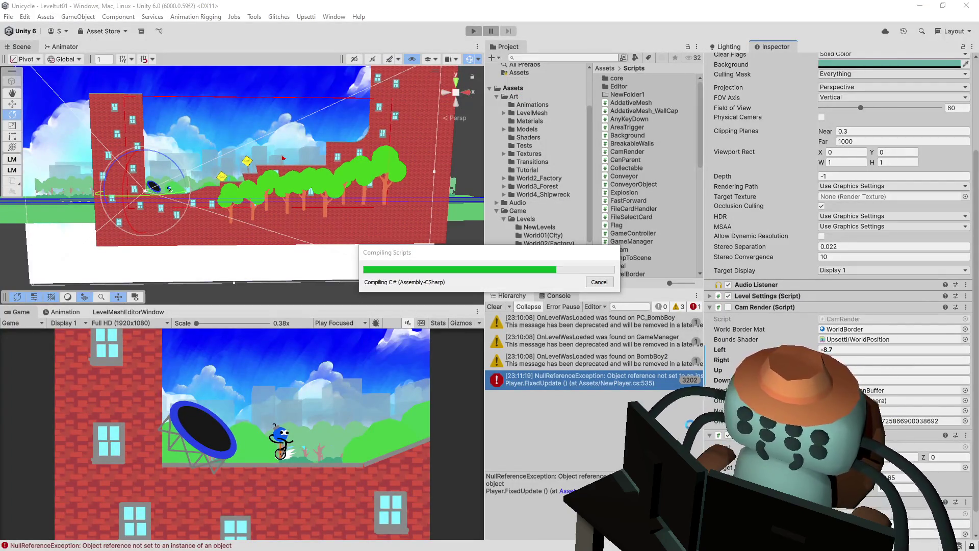
Let Unity recompile, confirm the Inspector value, and return to Visual Studio.
scroll(837, 204, "down", 1)
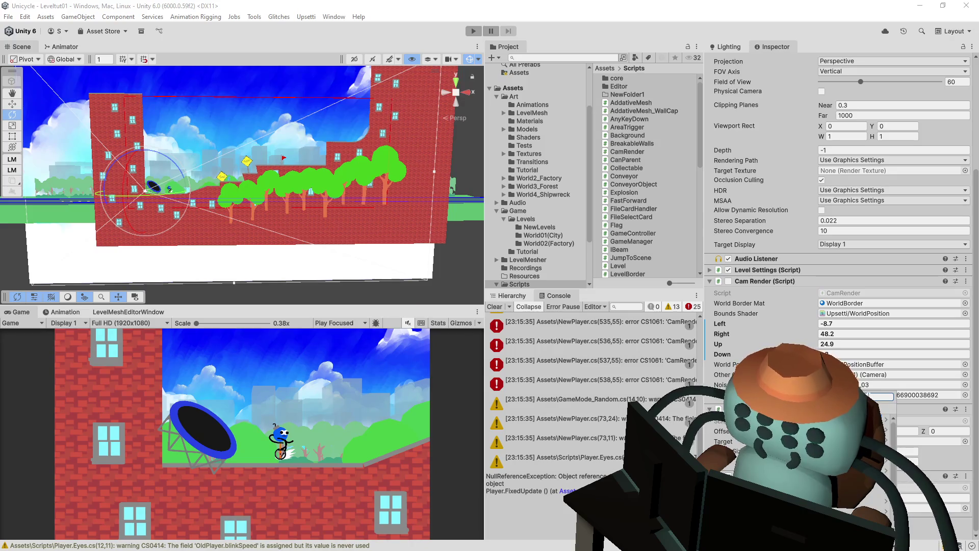
key("Return")
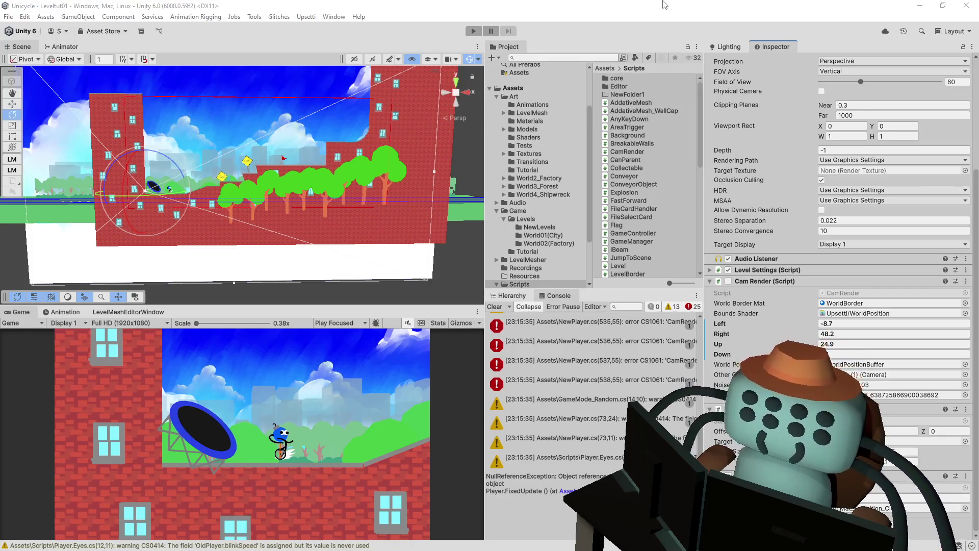
key("alt+Tab")
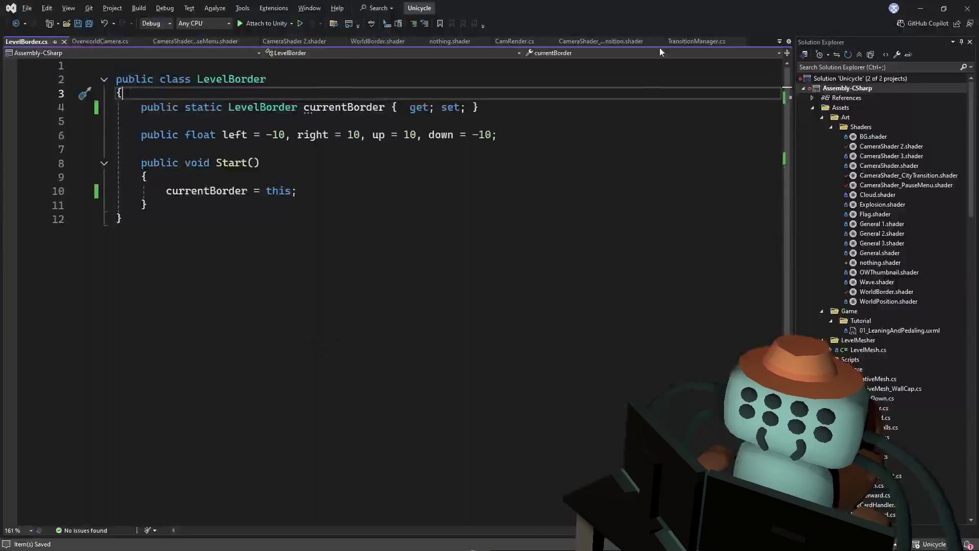
Make LevelBorder inherit from MonoBehaviour and save the script.
left_click(421, 132)
left_click(299, 80)
type(": mono")
key("Tab")
key("ctrl+s")
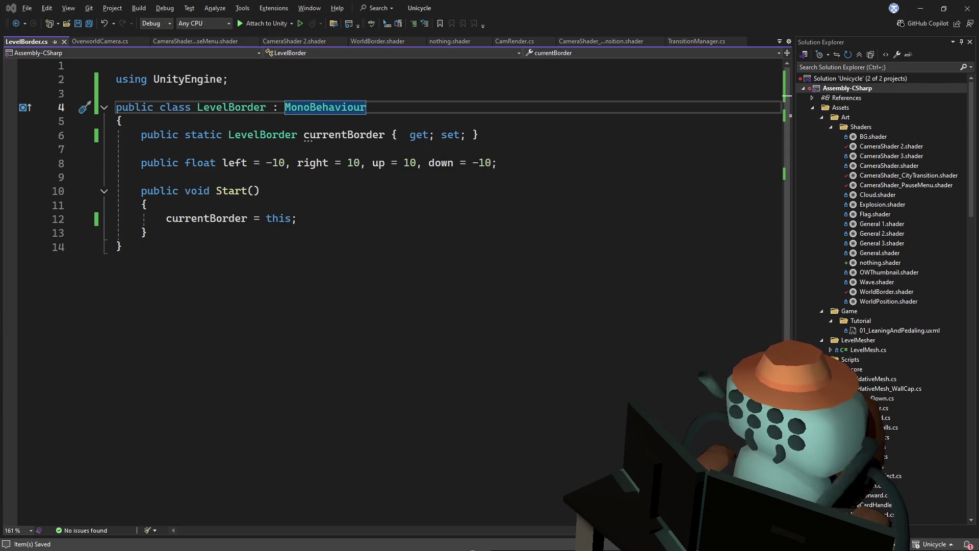
Open the CamRender CS0103 error from Unity's Console in Visual Studio.
key("alt+Tab")
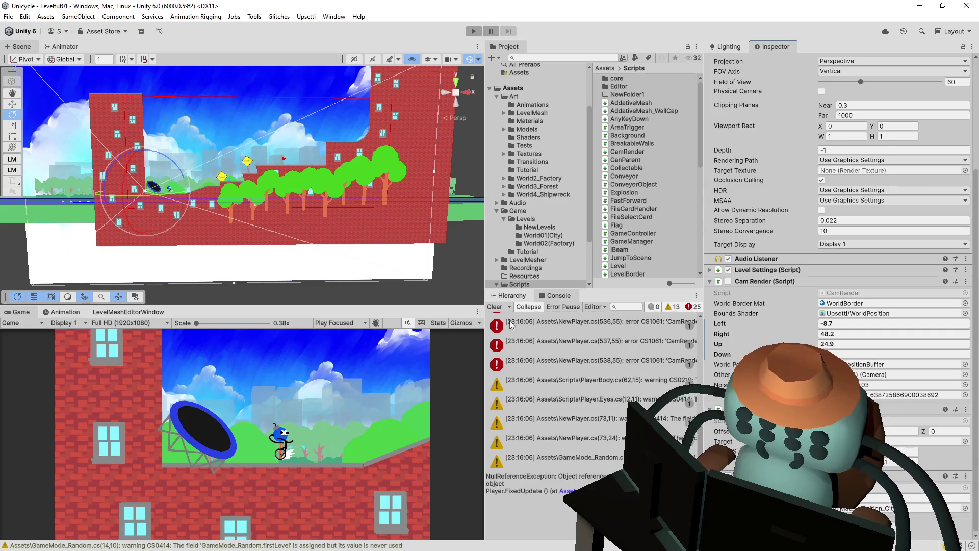
scroll(585, 357, "up", 5)
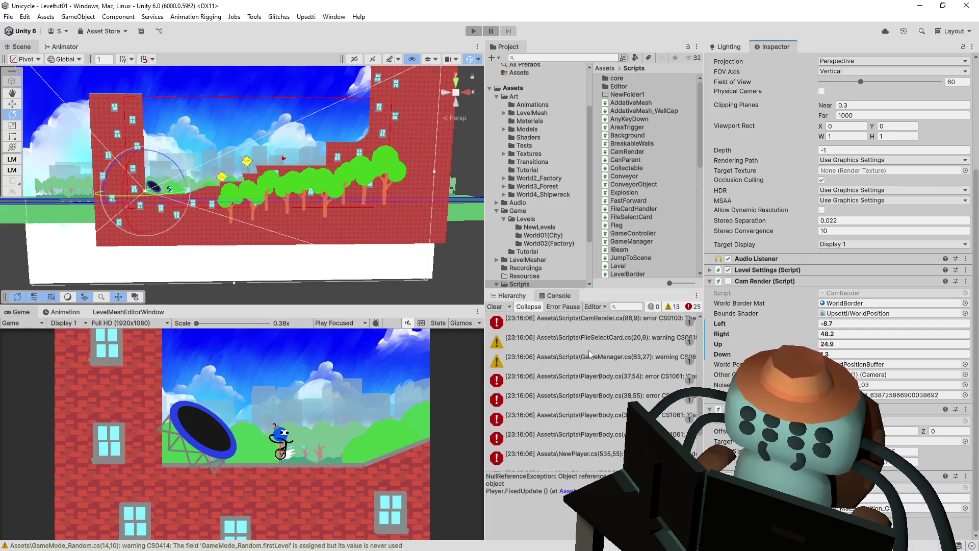
scroll(588, 329, "up", 5)
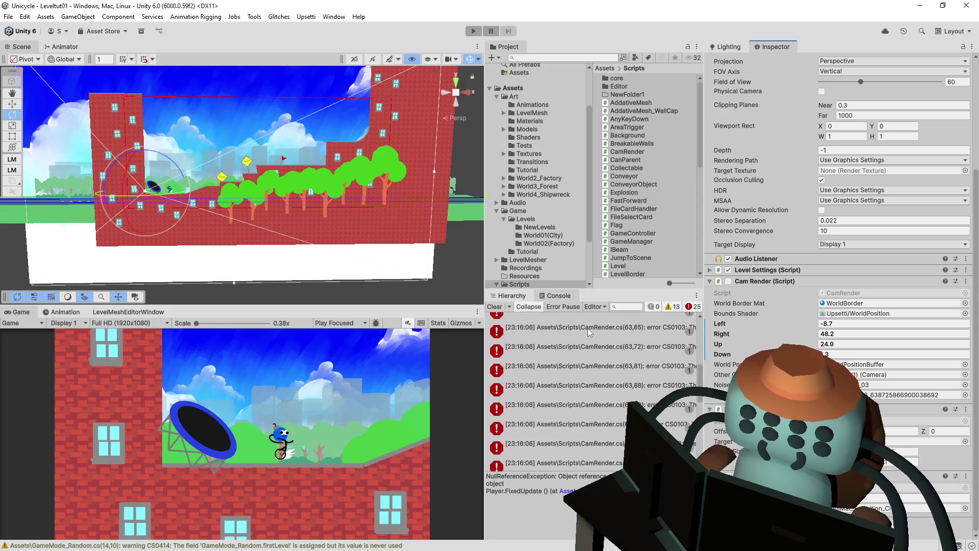
scroll(588, 332, "up", 3)
left_click(573, 425)
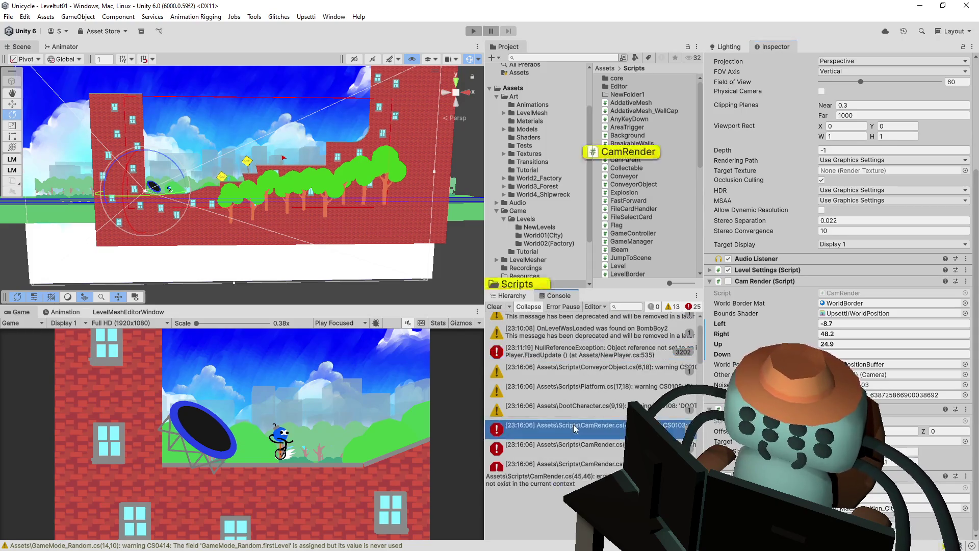
double_click(573, 425)
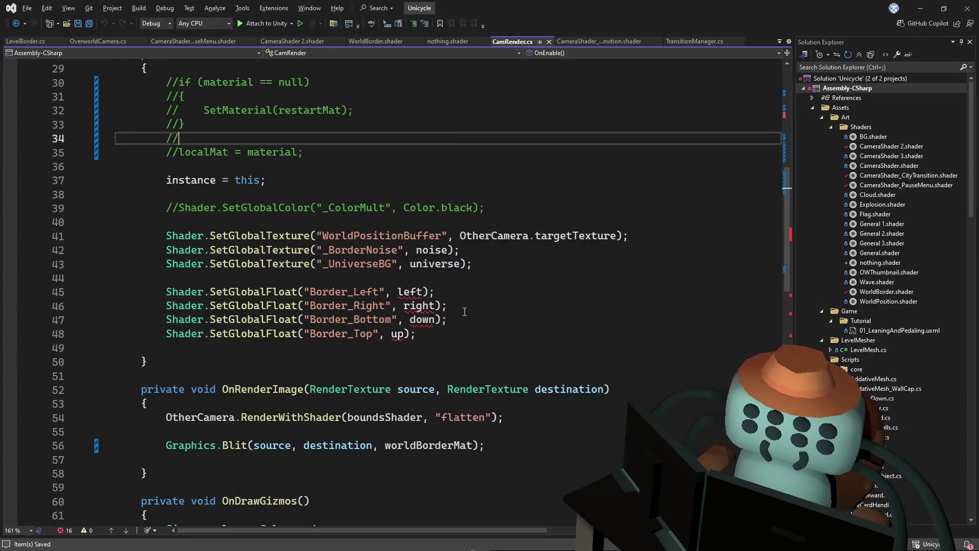
Delete CamRender's four Border_ SetGlobalFloat calls, reviewing TransitionManager and WorldBorder.shader before returning to LevelBorder.cs.
left_click_drag(417, 333, 505, 273)
key("ctrl+c")
key("BackSpace")
key("BackSpace")
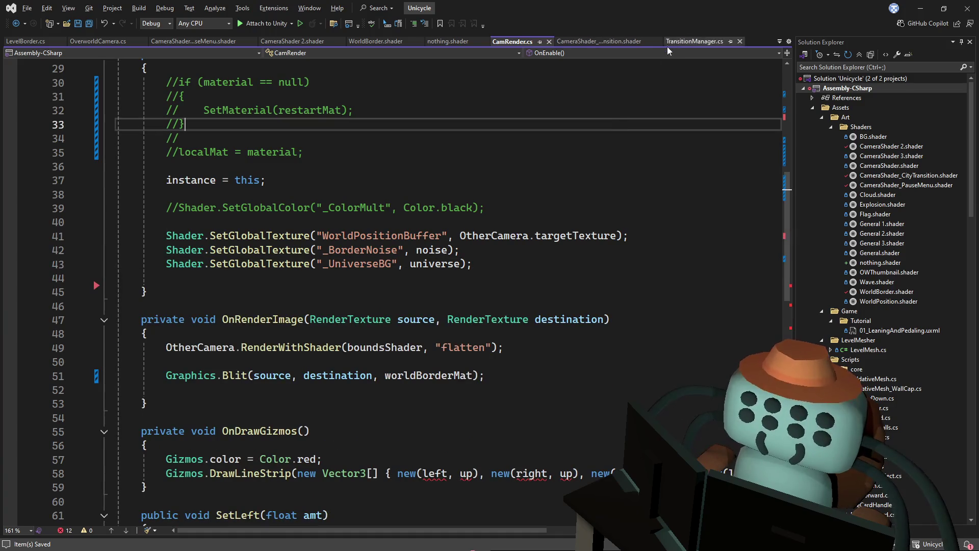
left_click(697, 43)
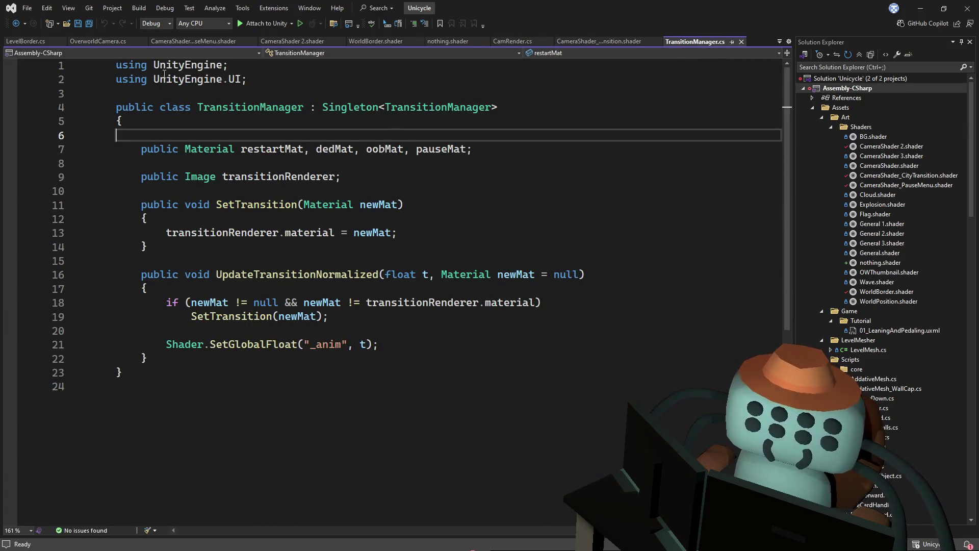
key("ctrl+minus")
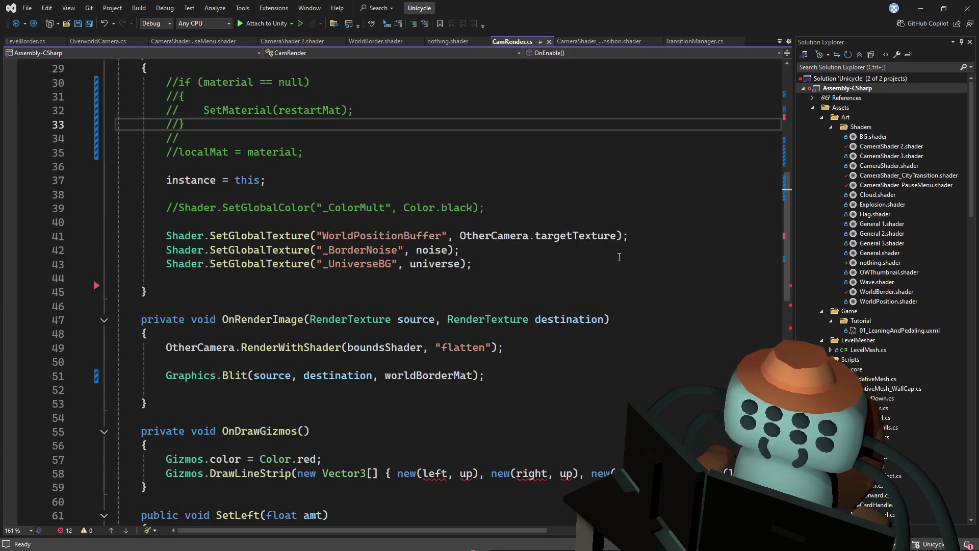
scroll(786, 286, "up", 2)
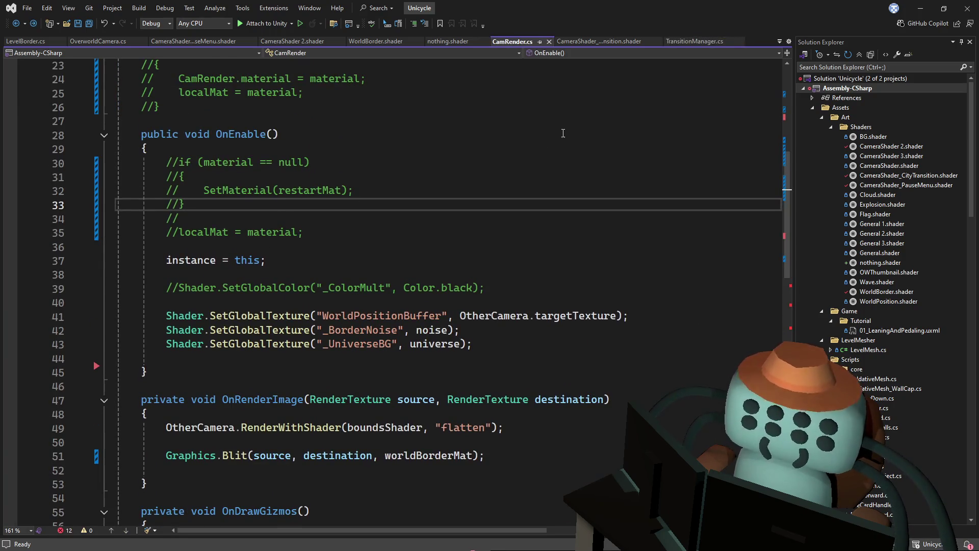
left_click(371, 43)
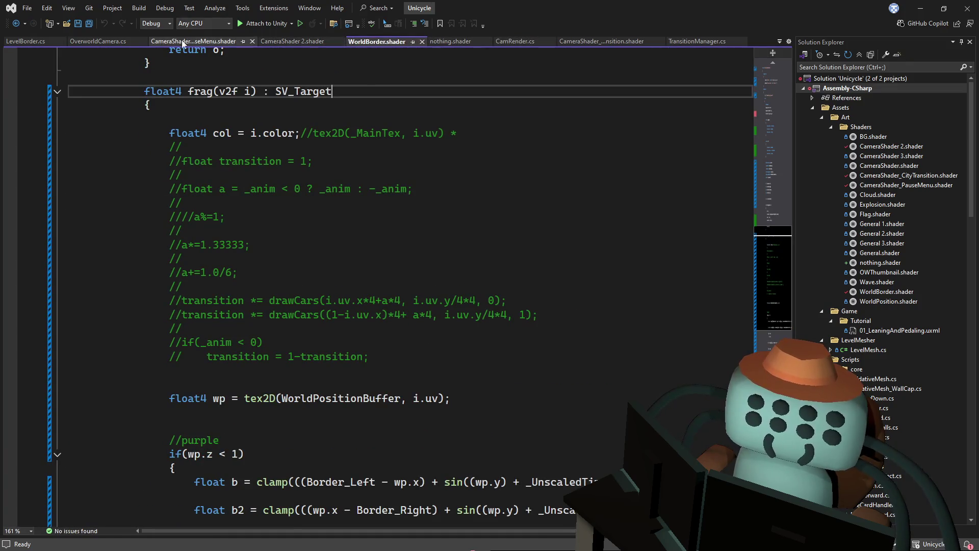
left_click(27, 41)
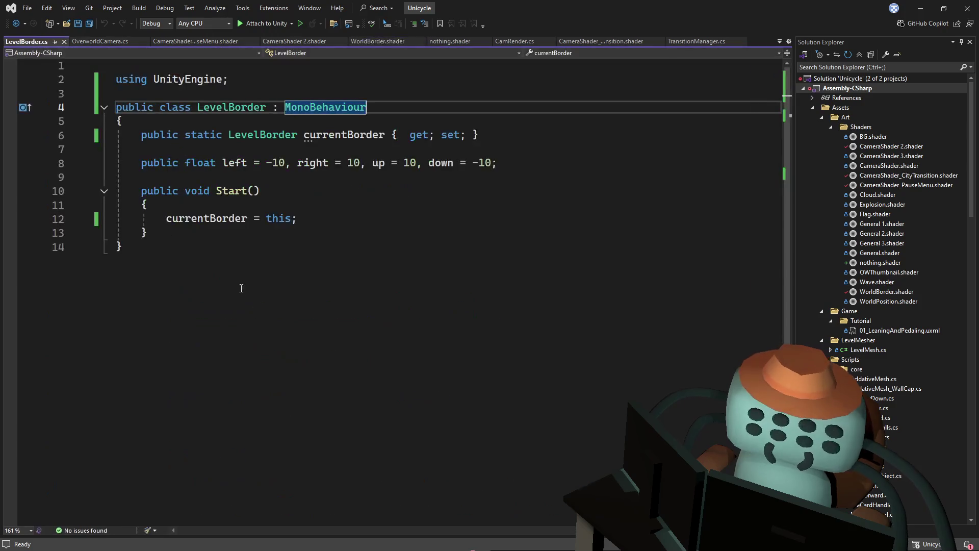
Add and undo a blank line after the Start method's closing brace.
left_click(225, 240)
key("Return")
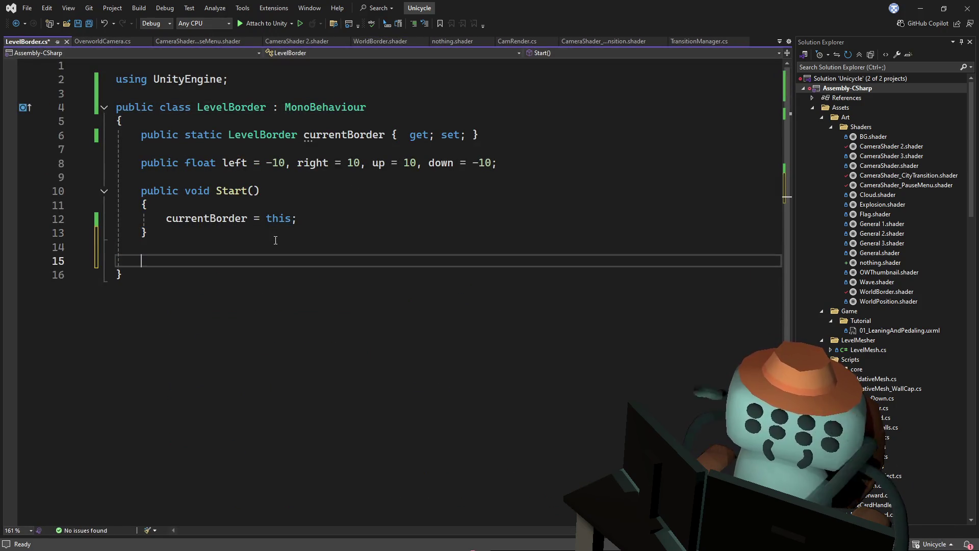
key("ctrl+z")
key("ctrl+y")
key("ctrl+z")
Paste the four Border_ Shader.SetGlobalFloat lines after currentBorder = this, tidy whitespace, and save.
left_click(320, 221)
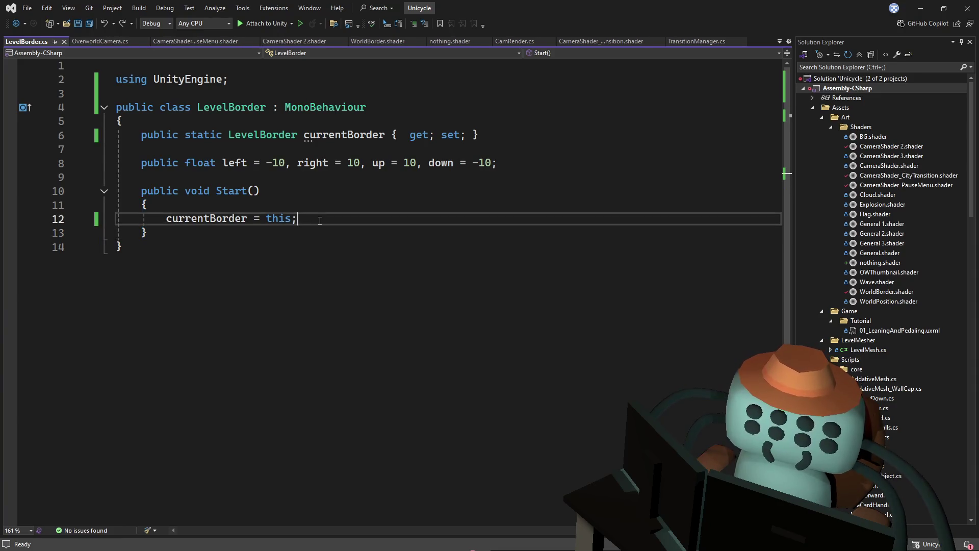
key("ctrl+v")
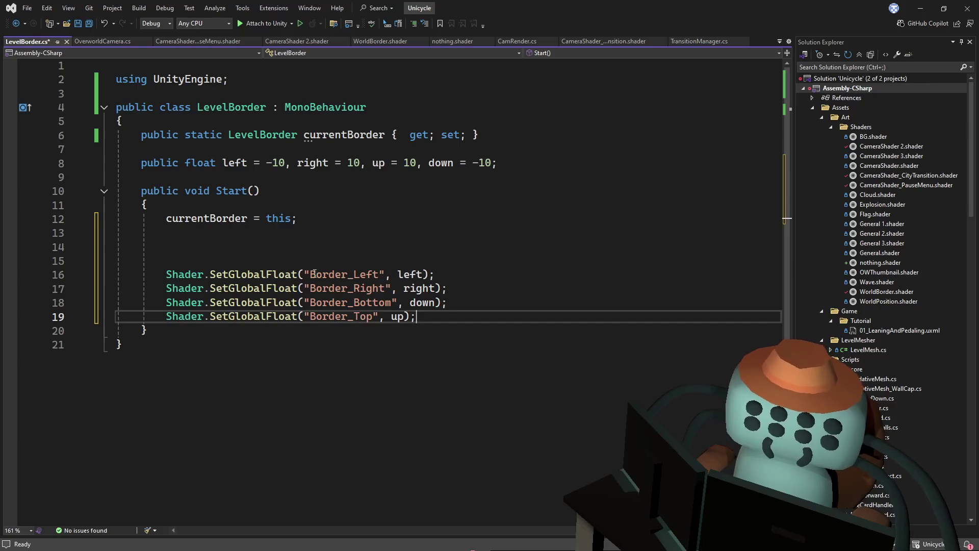
left_click(261, 261)
key("BackSpace")
key("BackSpace")
left_click_drag(308, 226, 310, 219)
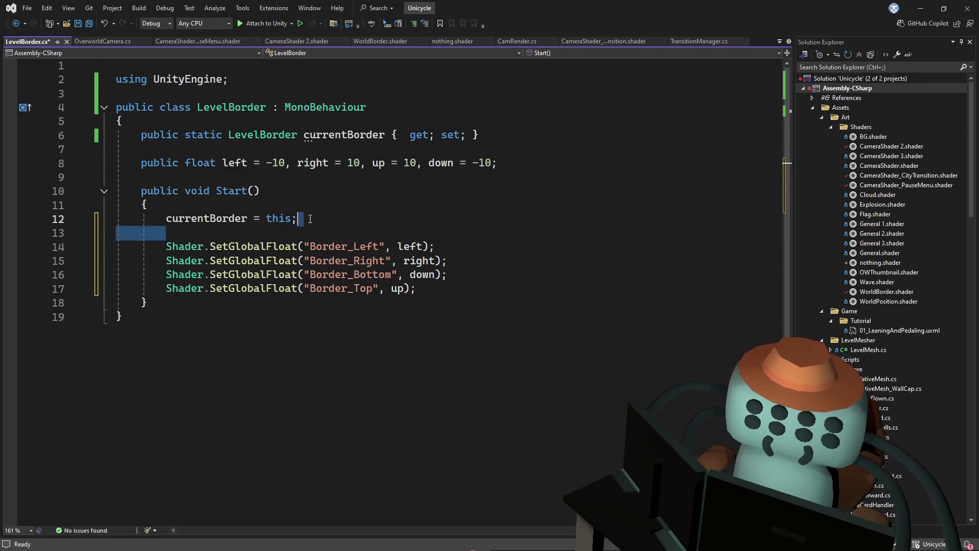
left_click(316, 213)
key("ctrl+s")
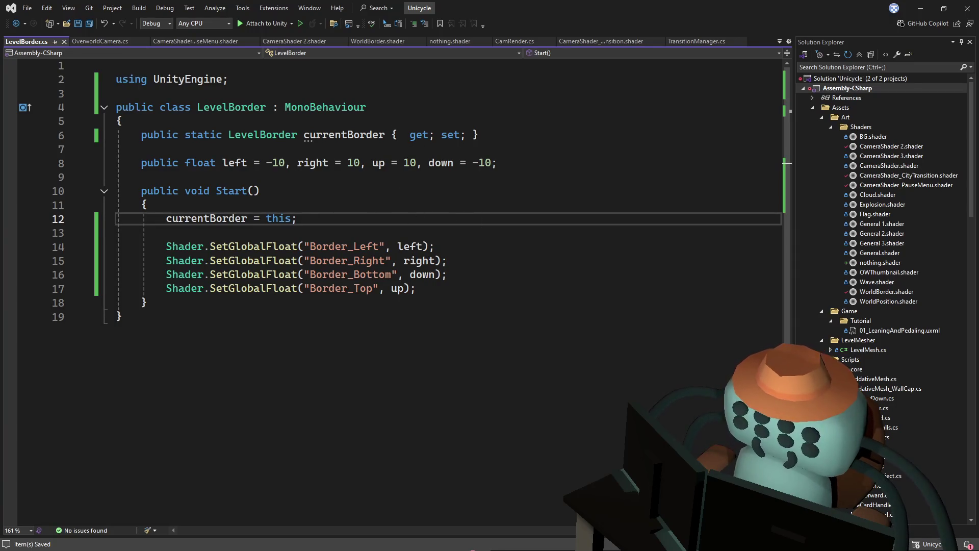
key("Up")
key("alt+Tab")
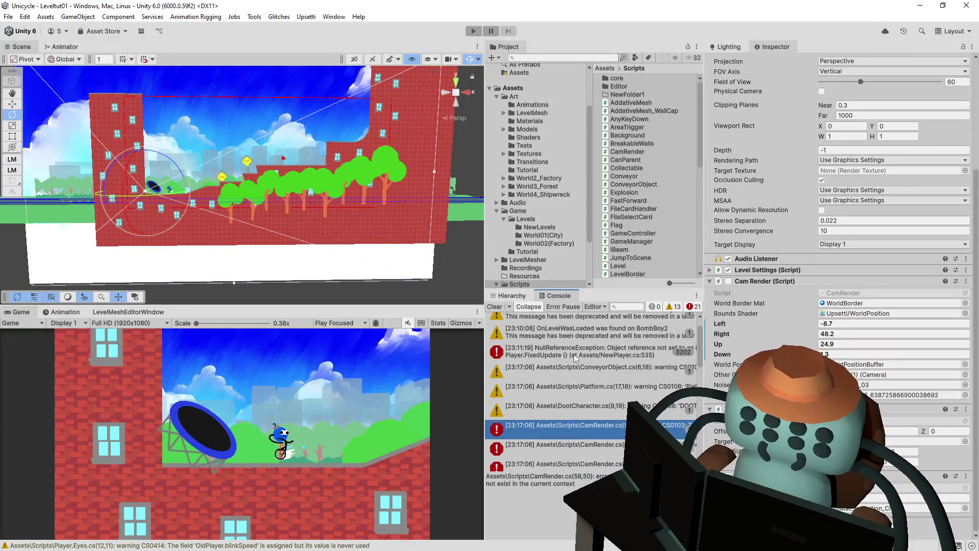
Move the OnDrawGizmos method from CamRender.cs into LevelBorder.cs after Start and save.
double_click(587, 434)
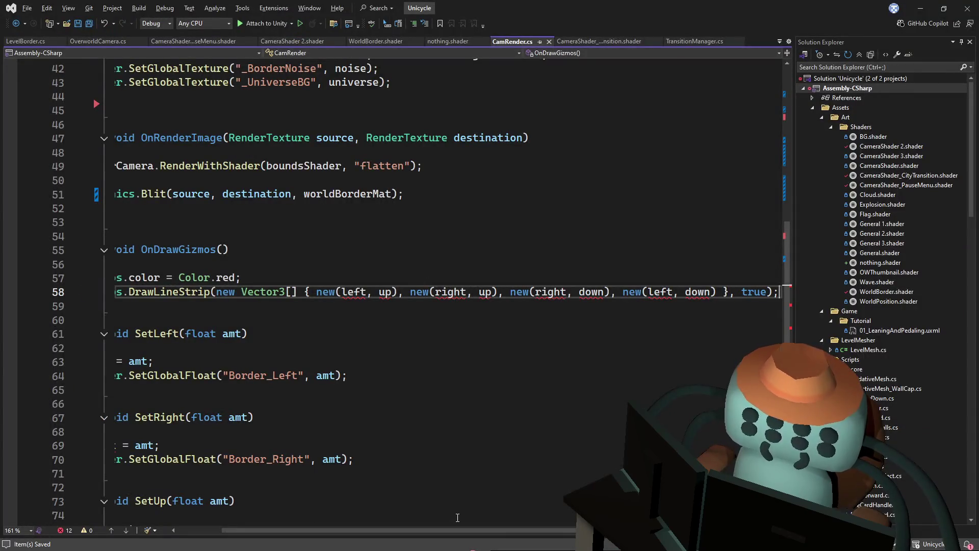
left_click_drag(457, 531, 414, 530)
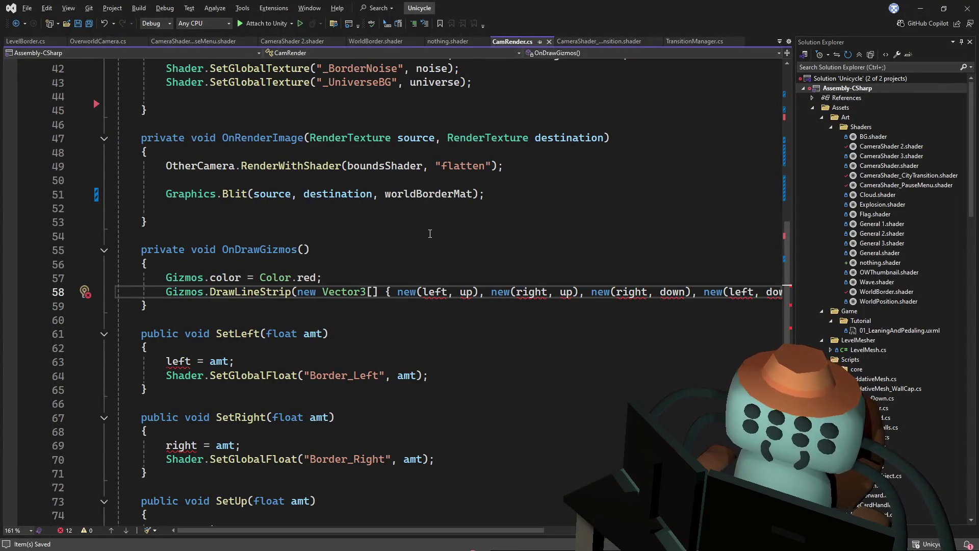
mouse_move(188, 309)
left_mouse_down()
mouse_move(143, 250)
mouse_move(150, 223)
left_mouse_up()
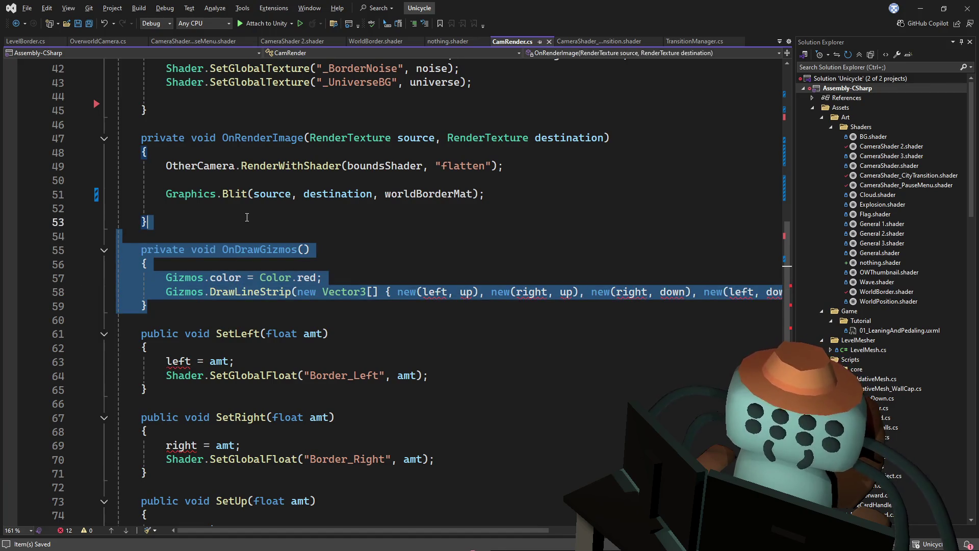
key("Delete")
left_click(25, 41)
left_click(153, 302)
key("ctrl+v")
key("ctrl+s")
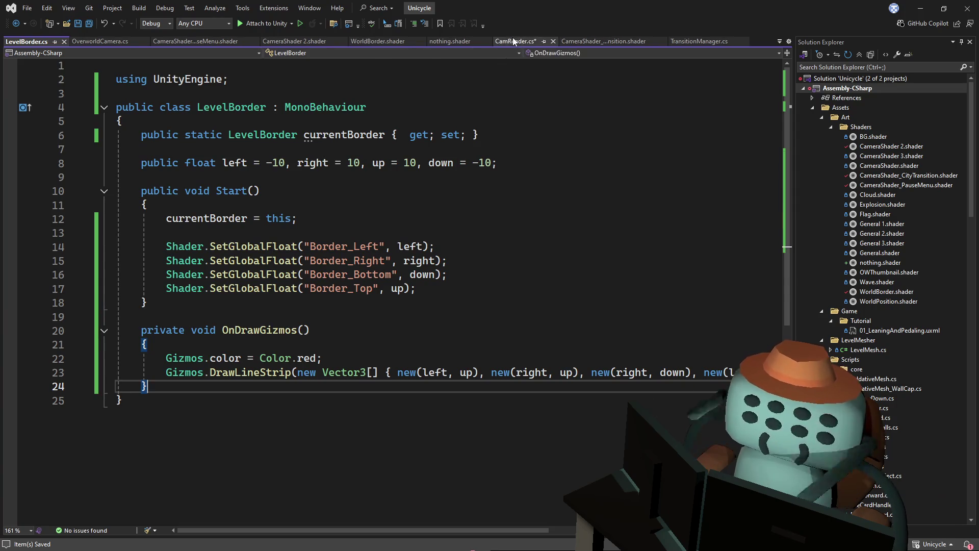
Move the SetLeft, SetRight, SetUp and SetDown methods from CamRender into LevelBorder.
left_click(512, 40)
scroll(293, 313, "down", 2)
scroll(293, 313, "down", 1)
left_click_drag(153, 432, 148, 96)
key("ctrl+c")
key("Delete")
left_click(31, 41)
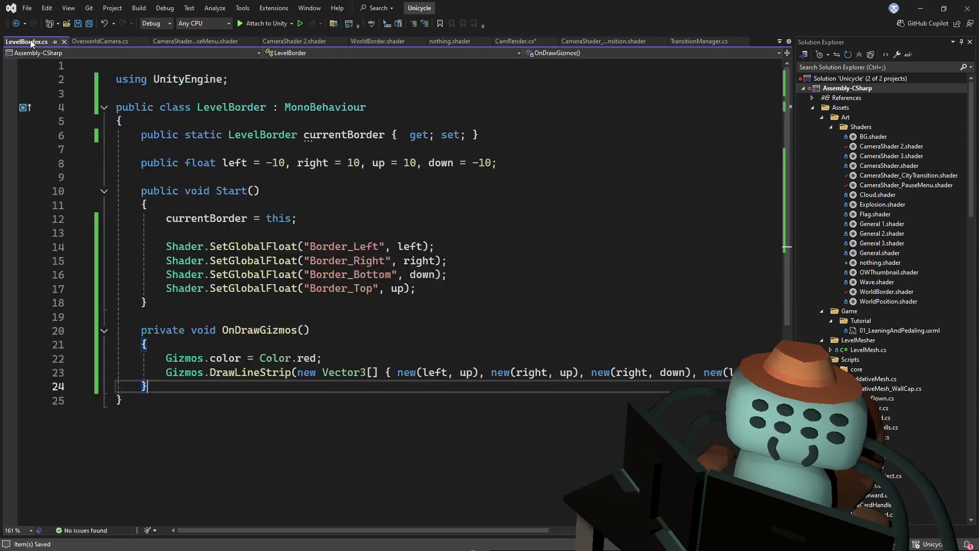
key("ctrl+v")
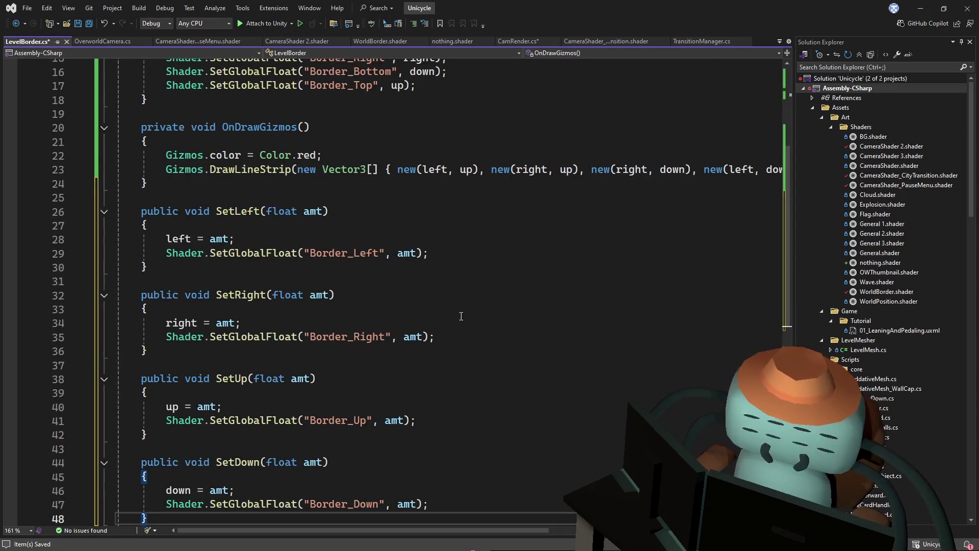
Save LevelBorder.cs and all open files, then return to Unity.
scroll(787, 210, "up", 5)
left_click(551, 164)
key("ctrl+s")
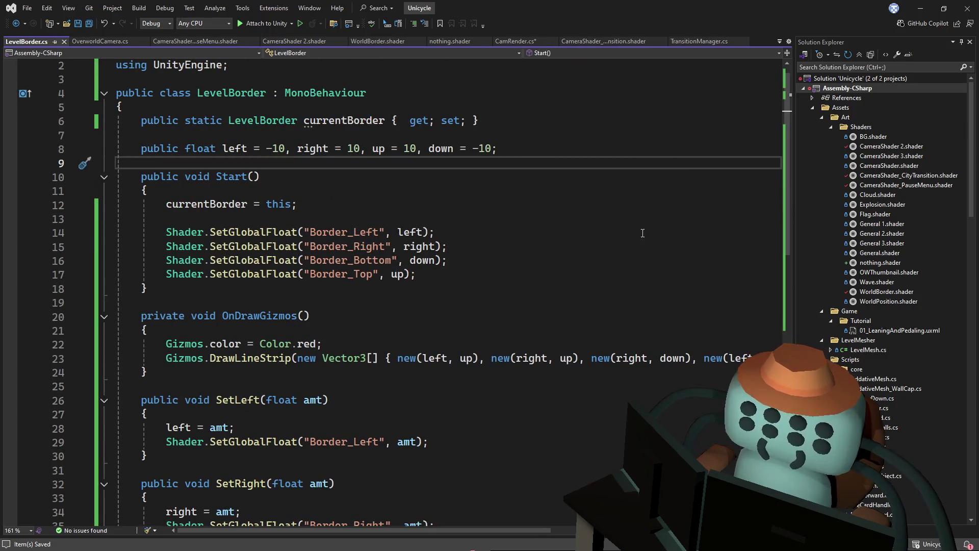
key("ctrl+shift+s")
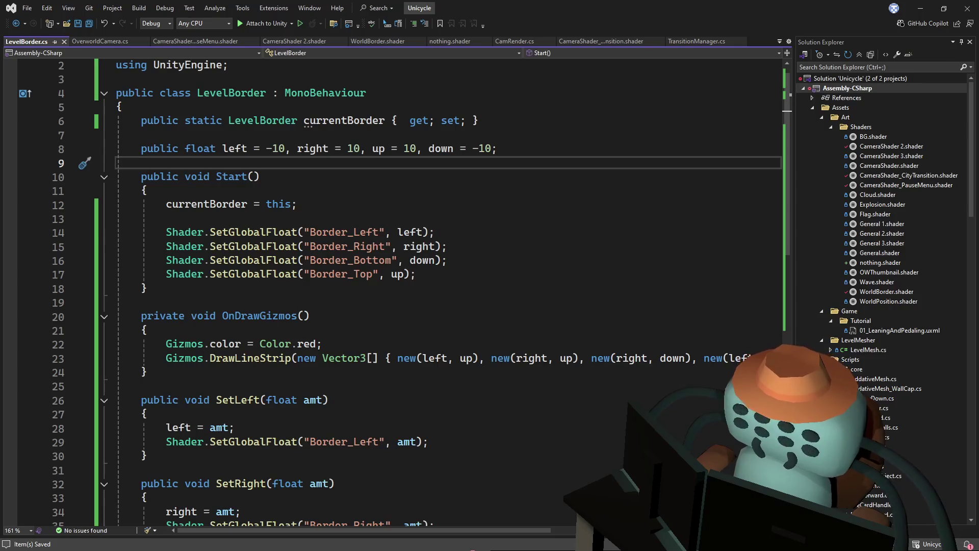
left_click(612, 246)
key("alt+Tab")
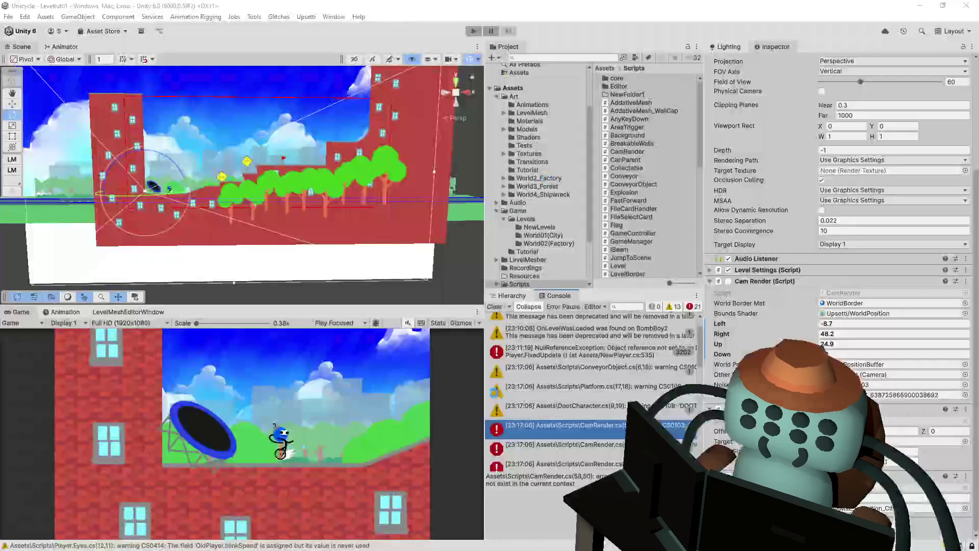
Open the PlayerBody.cs error and change line 37's CamRender.instance to LevelBorder.currentBorder.
scroll(582, 443, "down", 2)
left_click(593, 411)
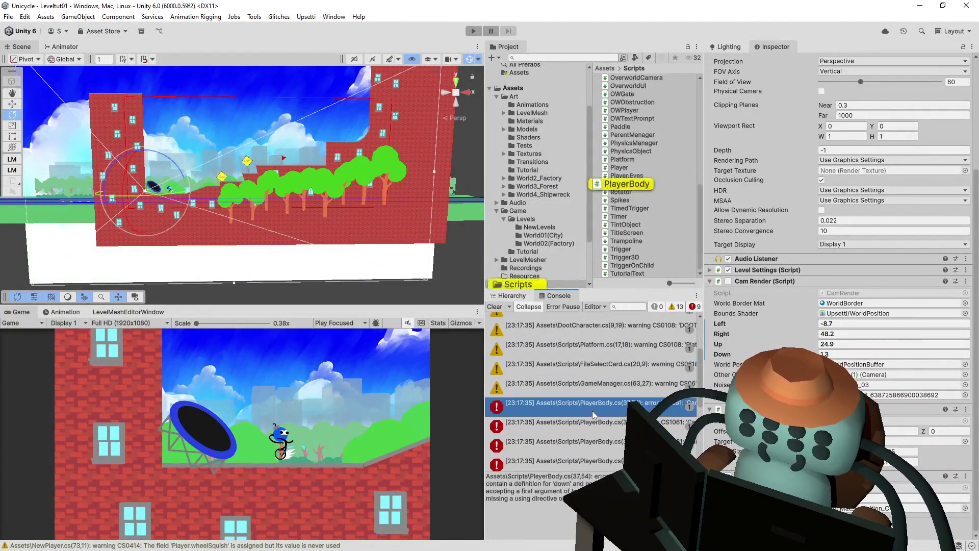
double_click(592, 411)
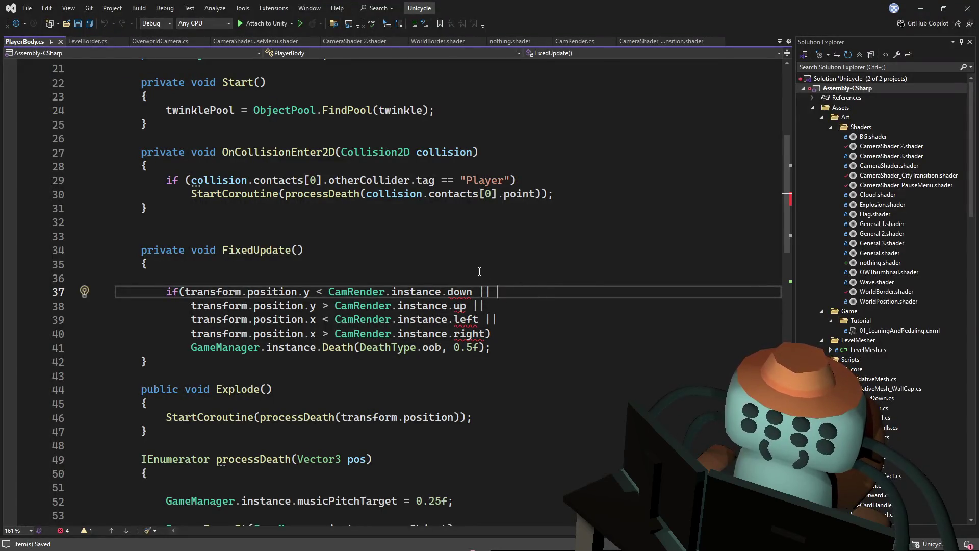
double_click(358, 297)
type("Level")
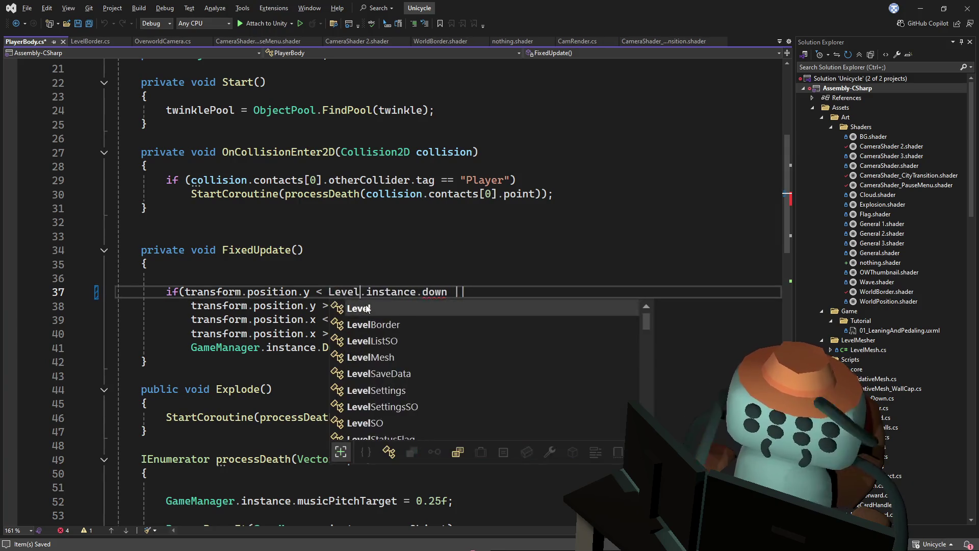
type("B")
key("Tab")
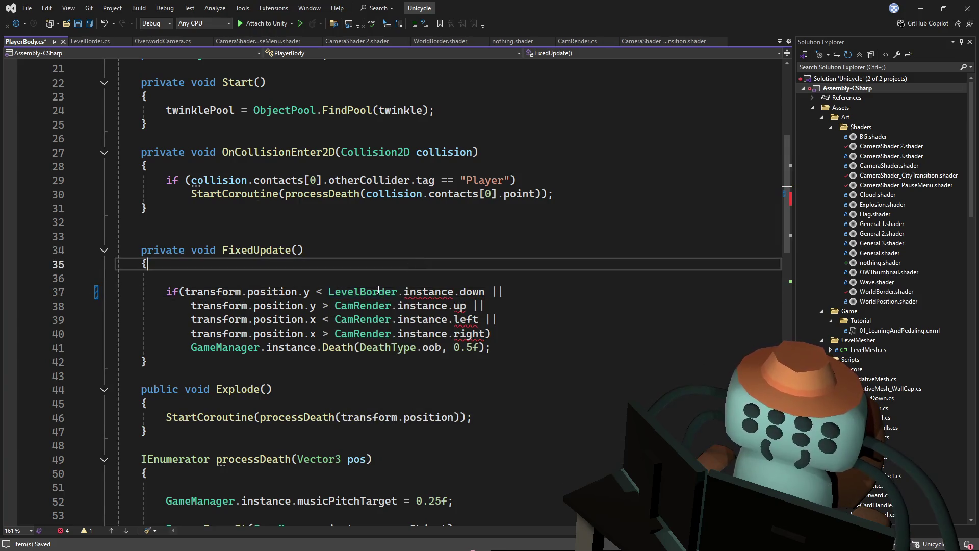
double_click(410, 295)
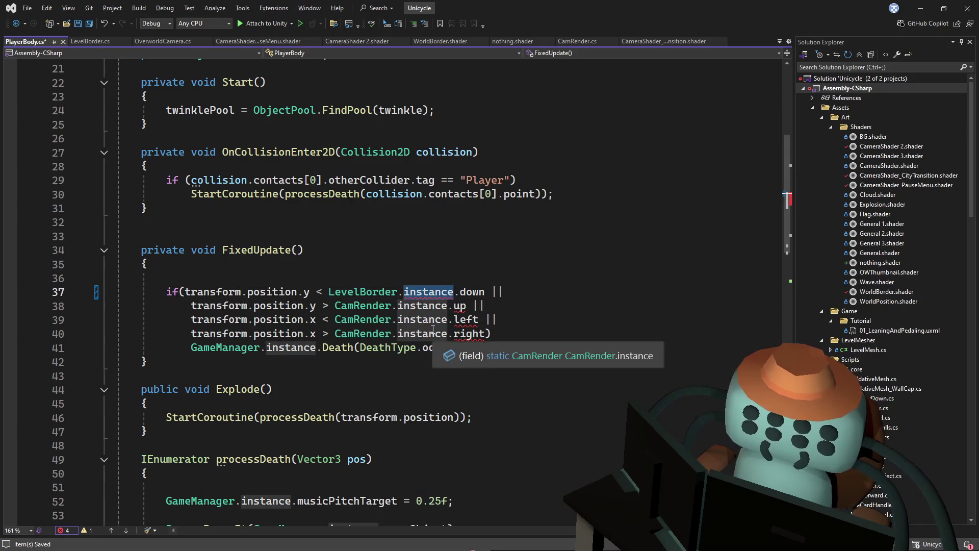
type("cu")
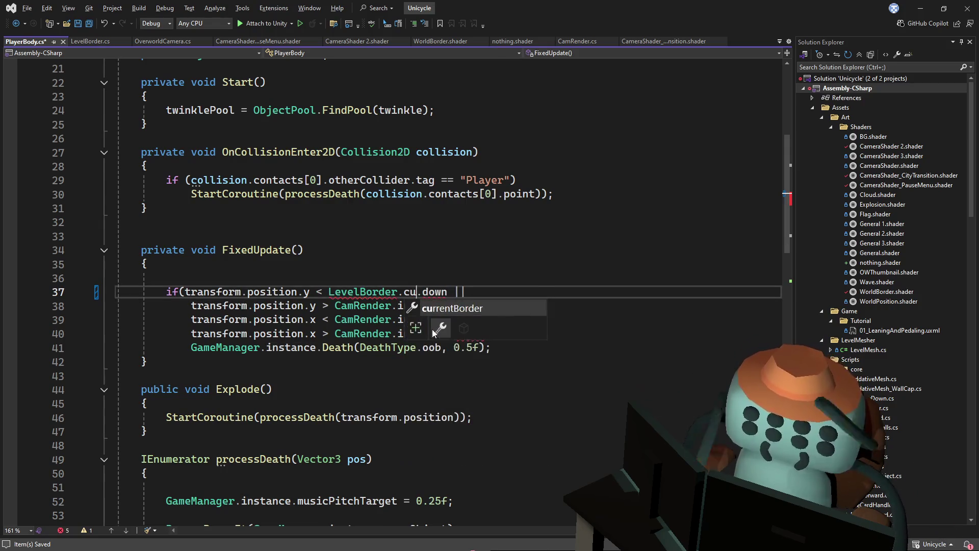
key("Tab")
Use LevelBorder.currentBorder on lines 38–40 too, save PlayerBody.cs, and return to Unity.
left_click(331, 293, "shift")
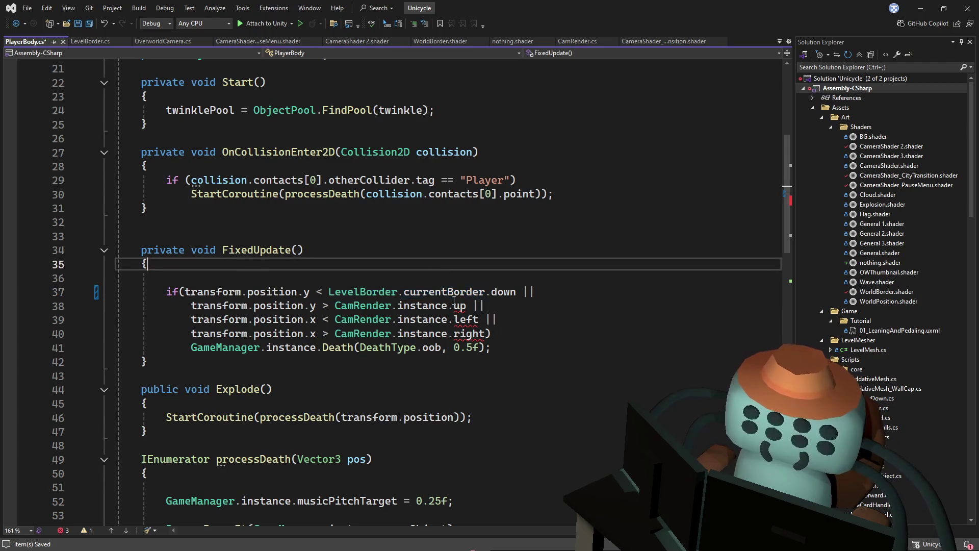
left_click_drag(447, 334, 335, 305)
type("LevelBorder.currentBorder")
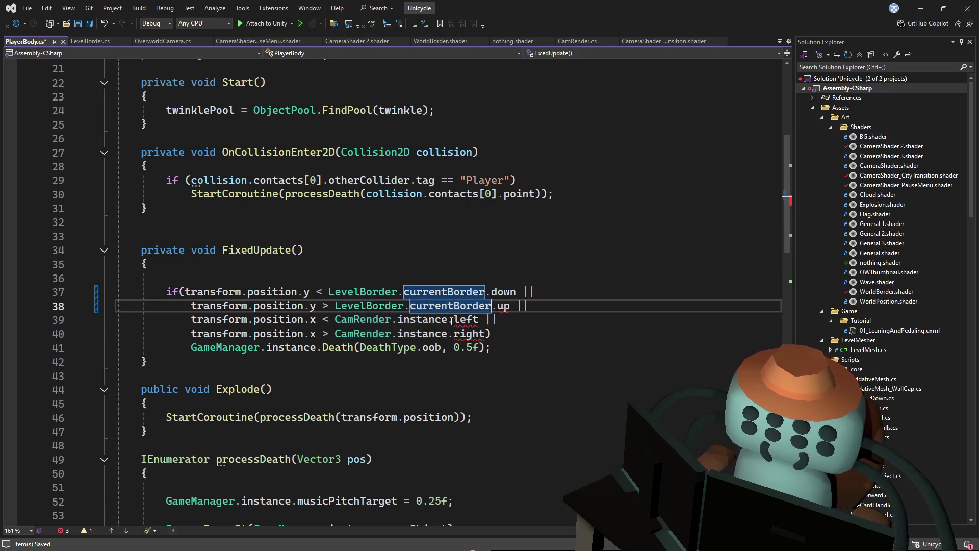
key("Tab")
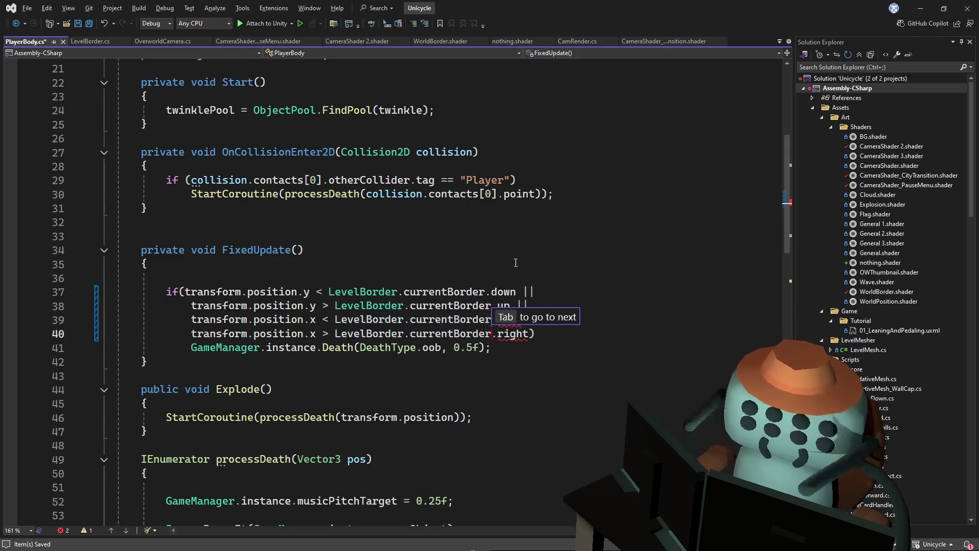
key("ctrl+s")
left_click(560, 255)
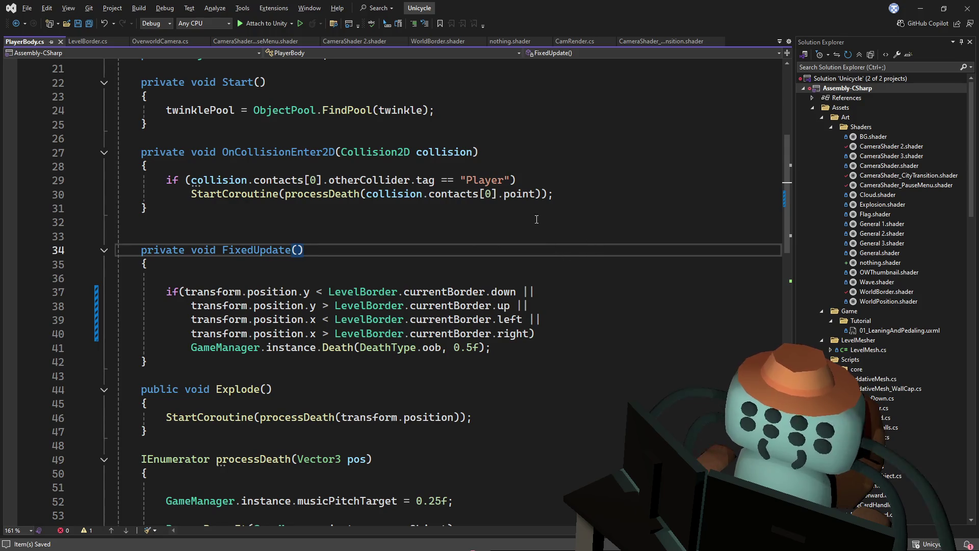
key("alt+Tab")
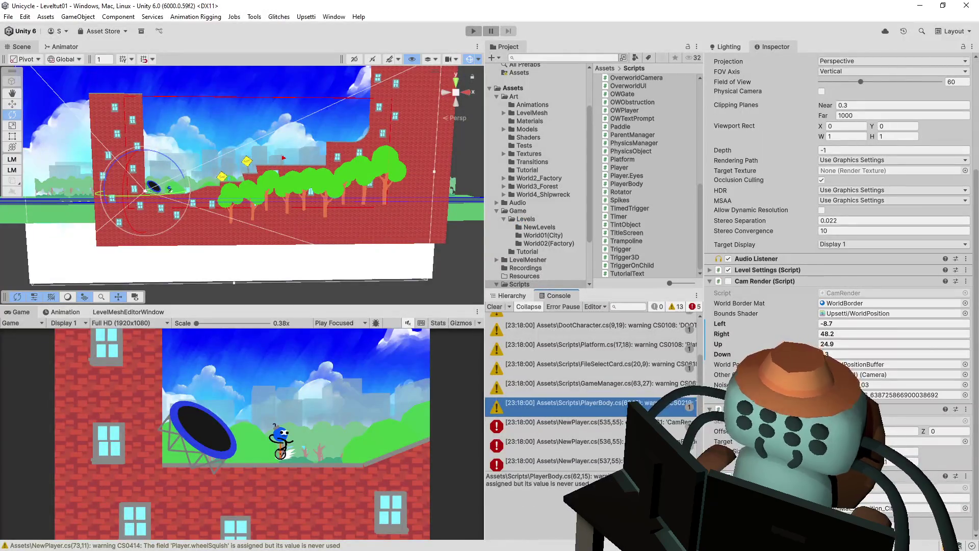
In NewPlayer.cs, swap CamRender.instance for LevelBorder.currentBorder on lines 535–538, then return to Unity.
double_click(613, 430)
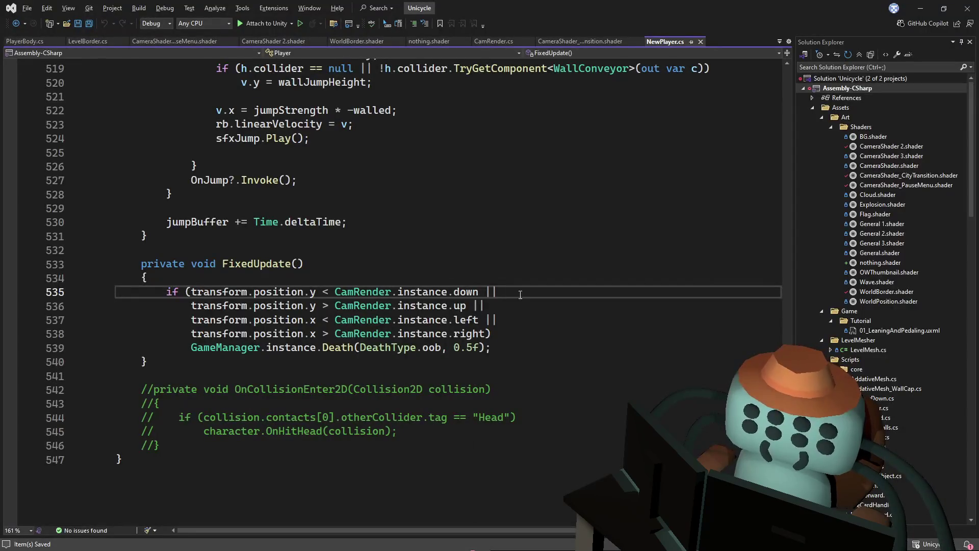
left_click_drag(334, 292, 424, 336)
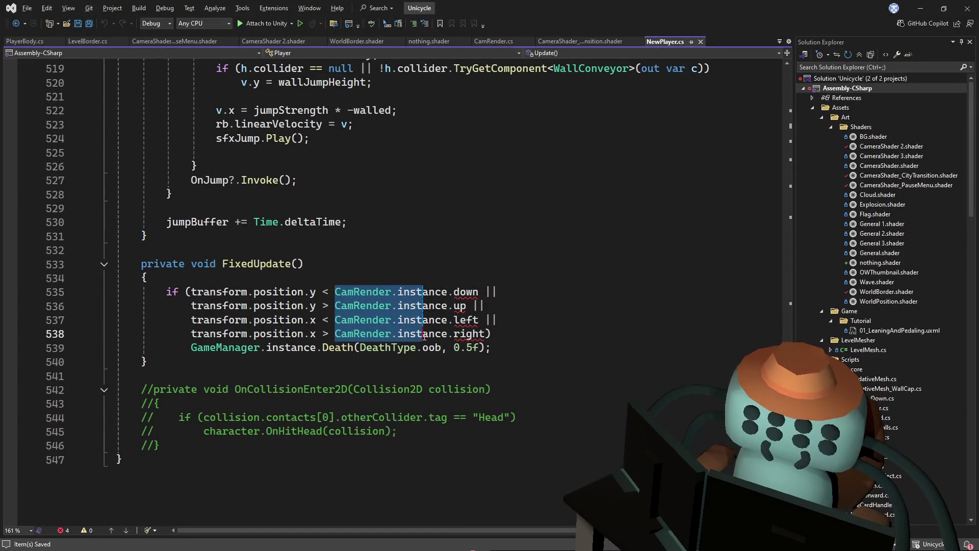
key("Tab")
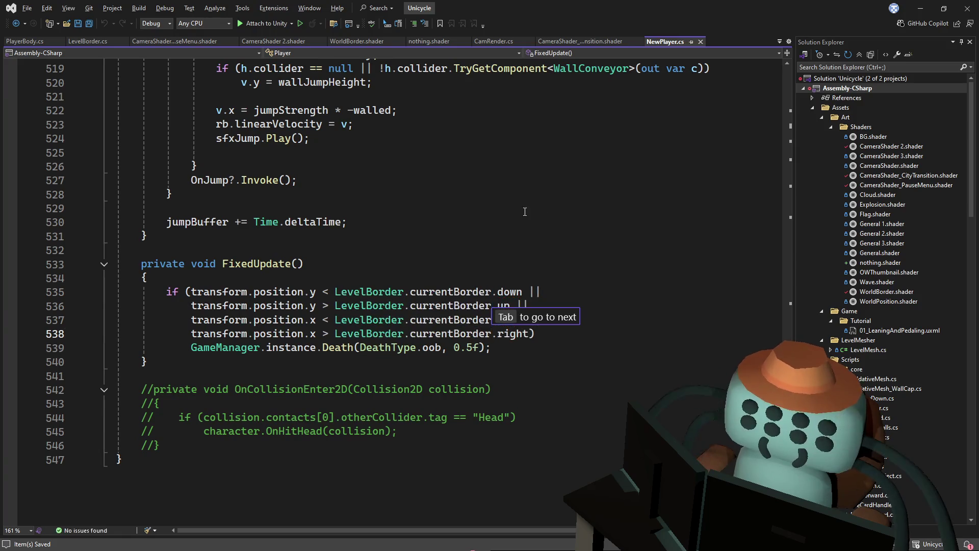
key("Tab")
key("Tab")
key("alt+Tab")
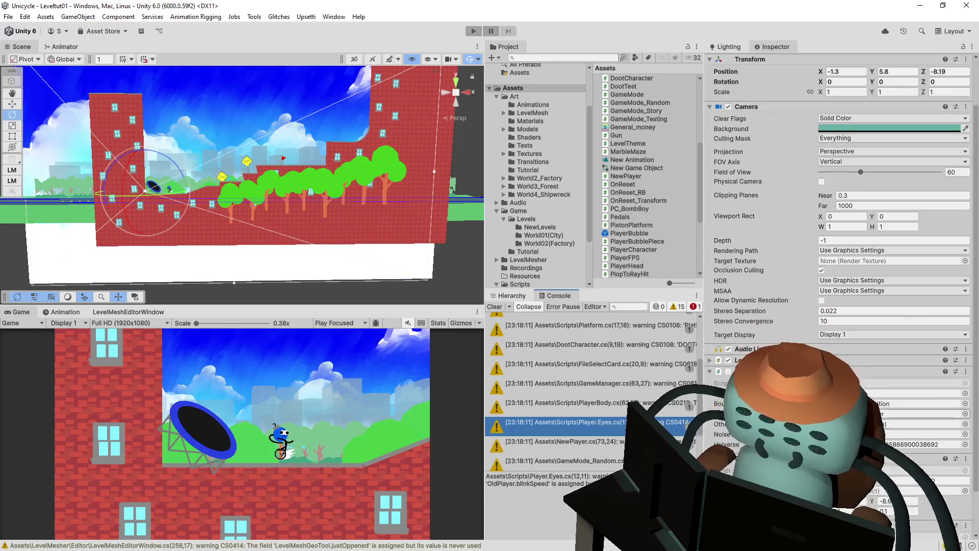
Pick and confirm a reference for the Cam Render field.
scroll(839, 291, "down", 3)
left_click(847, 384)
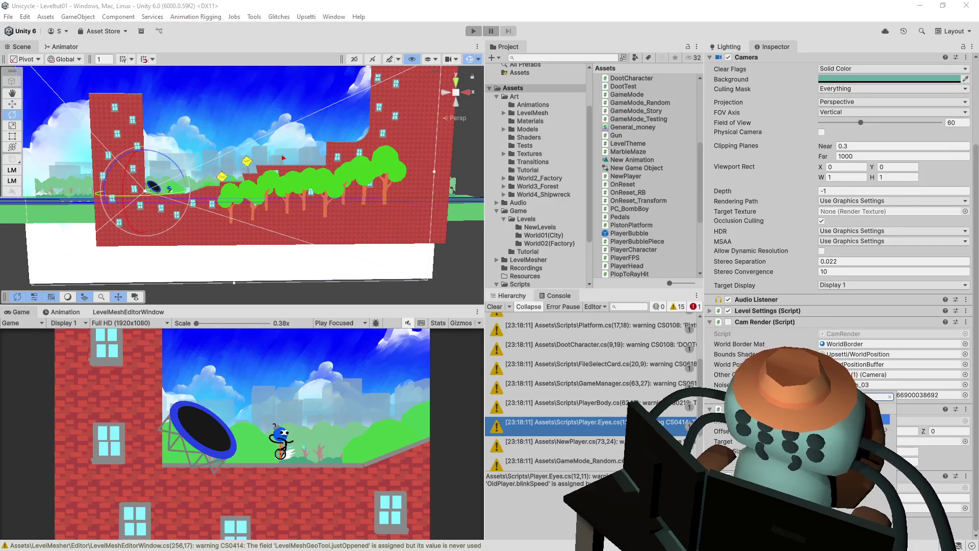
key("Return")
Widen the red level border to the right, extend it upward, and start a test run.
scroll(839, 290, "down", 4)
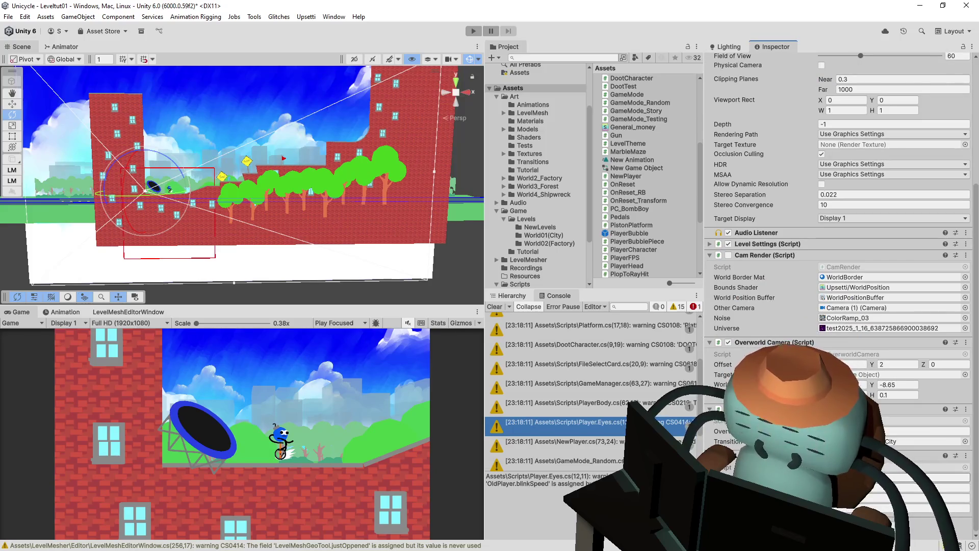
left_click_drag(826, 487, 969, 487)
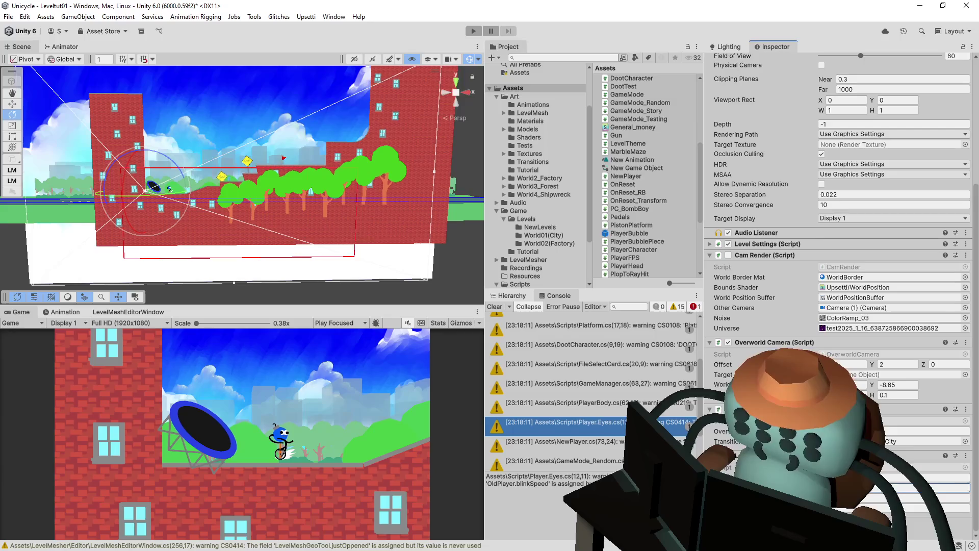
left_click_drag(26, 479, 597, 470)
mouse_move(872, 497)
left_mouse_down()
mouse_move(938, 498)
mouse_move(864, 507)
left_mouse_up()
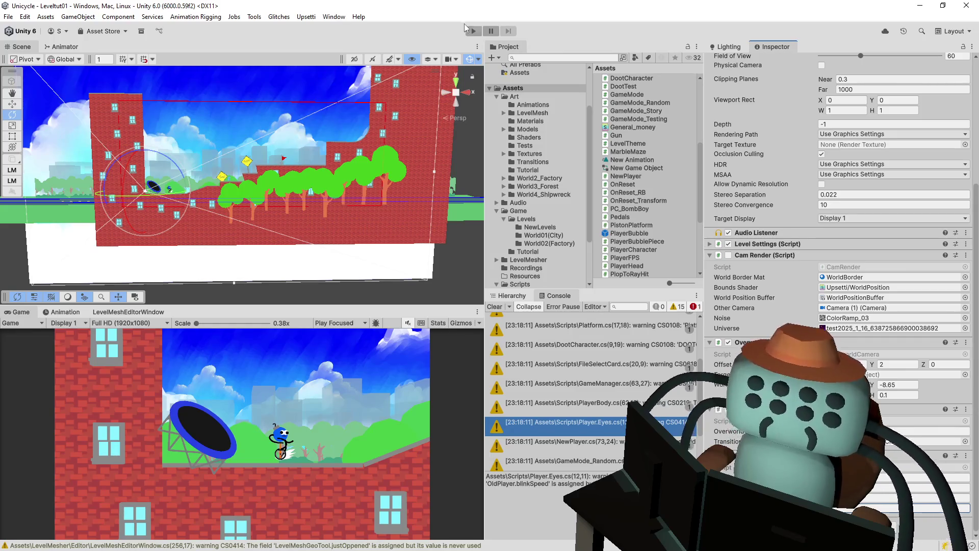
left_click(474, 32)
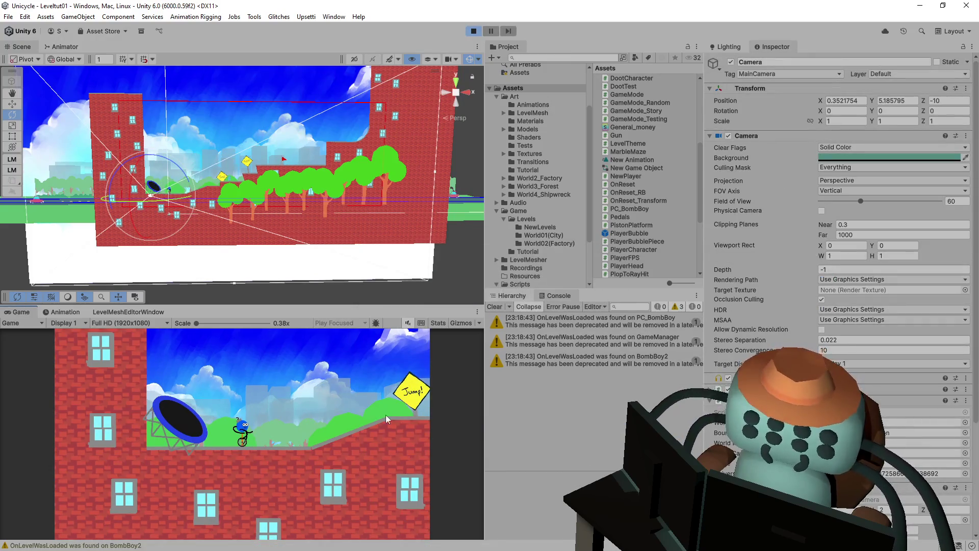
key("d")
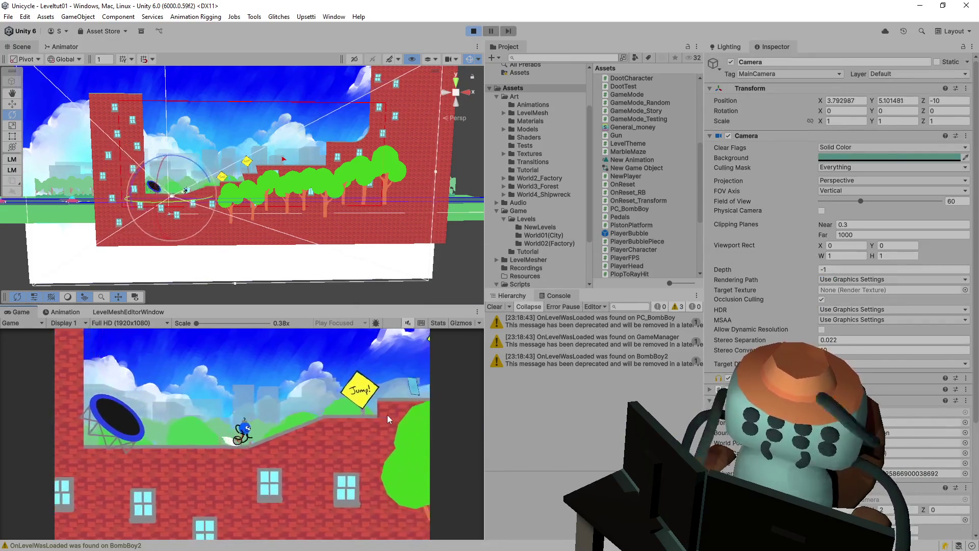
key("d")
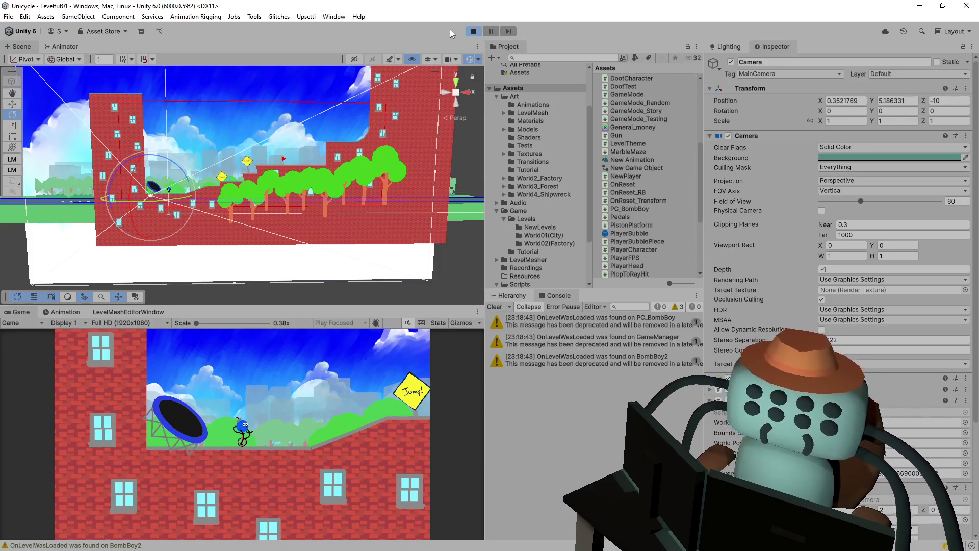
left_click(473, 32)
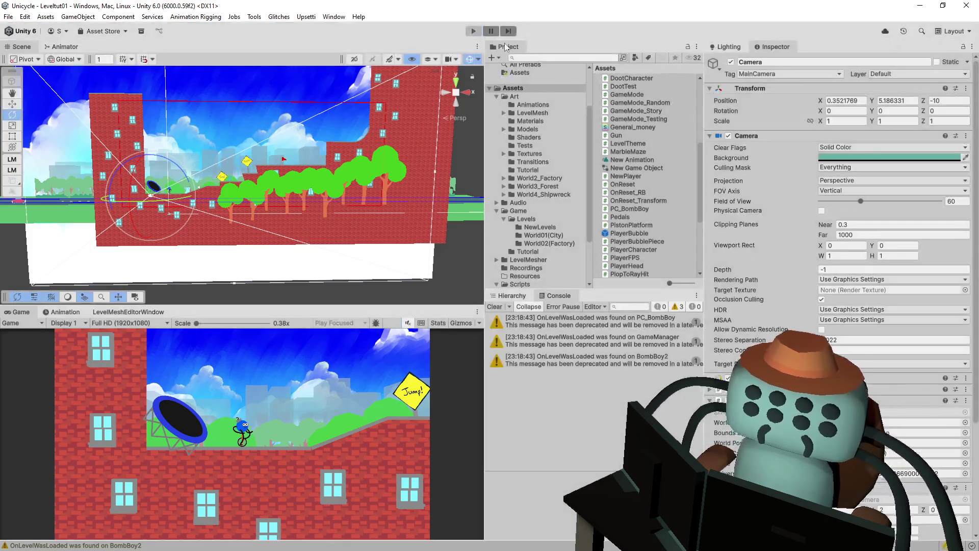
scroll(853, 357, "down", 5)
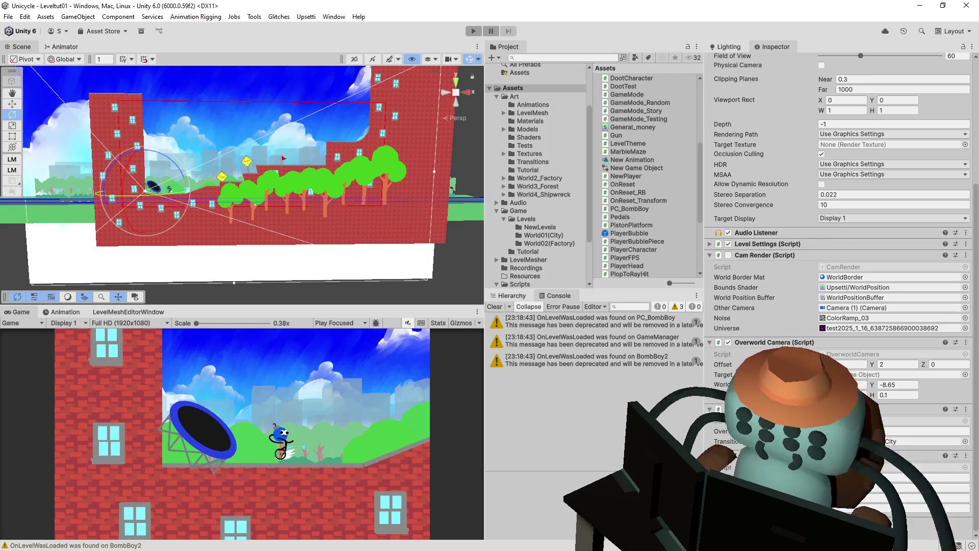
scroll(862, 142, "up", 5)
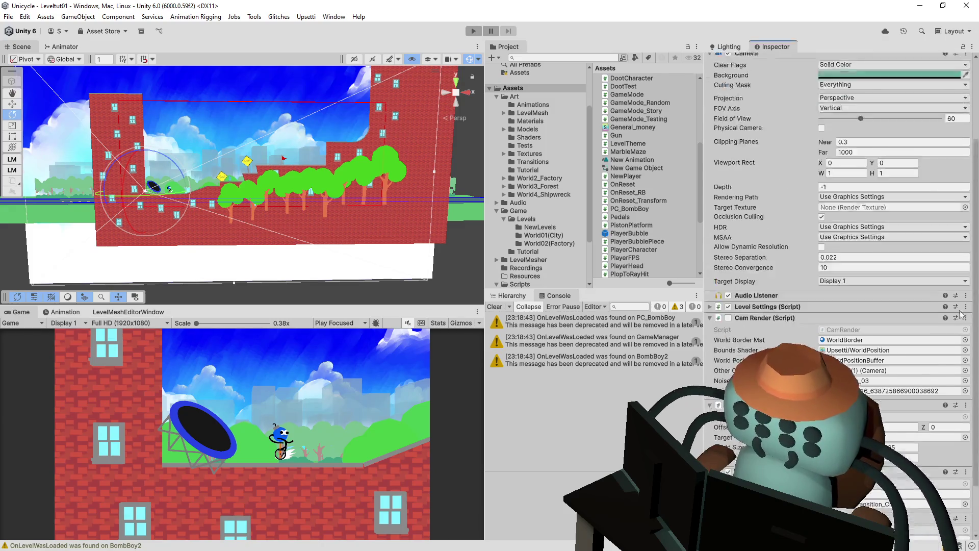
left_click(758, 102)
left_click(850, 209)
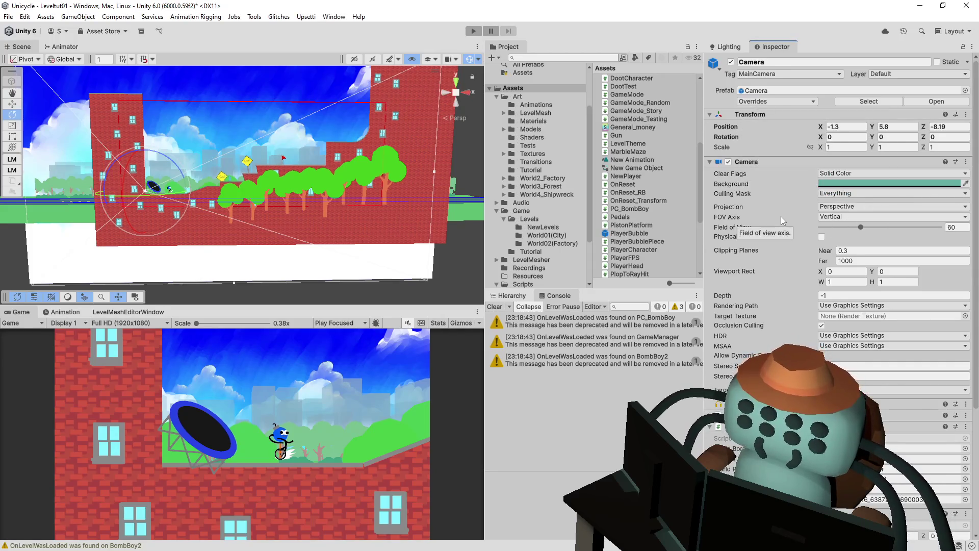
scroll(788, 225, "down", 4)
scroll(800, 225, "down", 1)
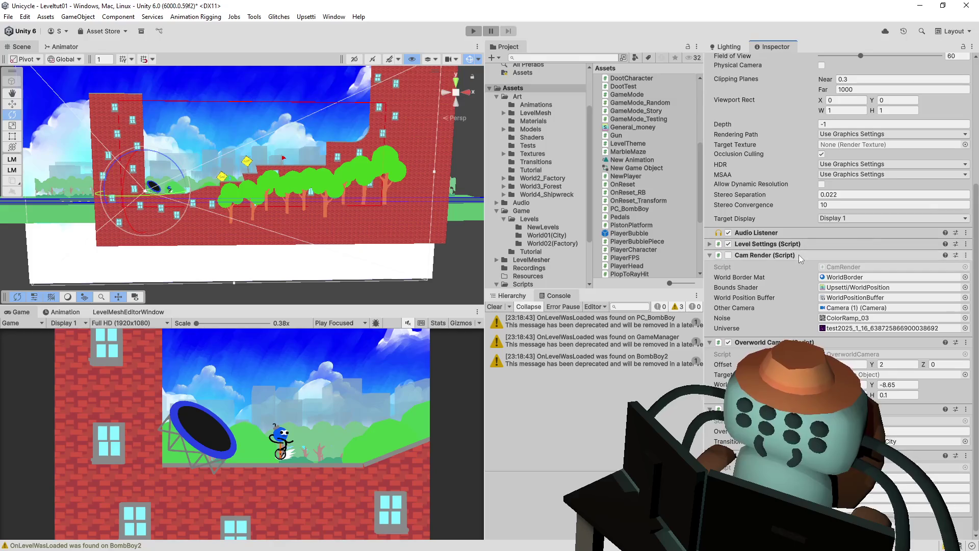
Enable the camera's Cam Render script and orbit the Scene view to a side-on view of the level.
left_click(729, 255)
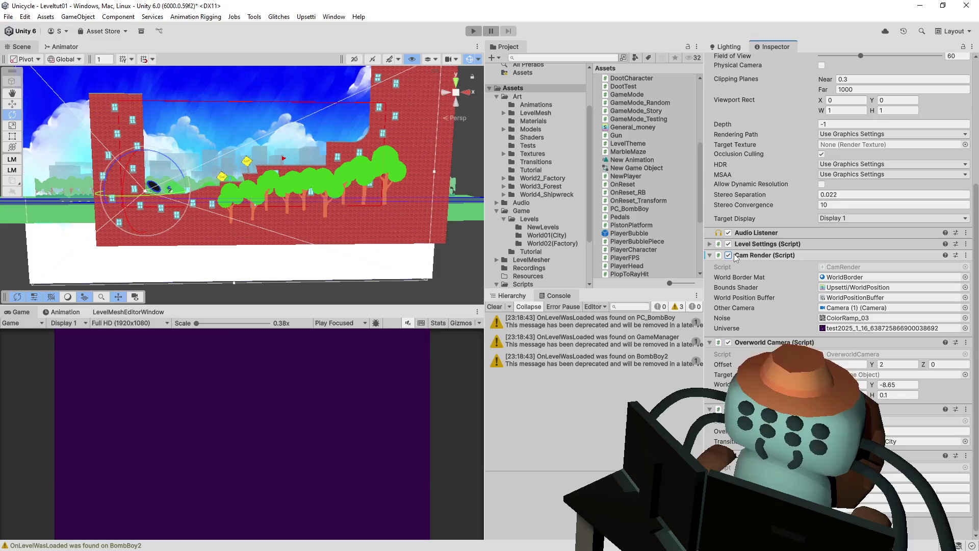
left_click(513, 296)
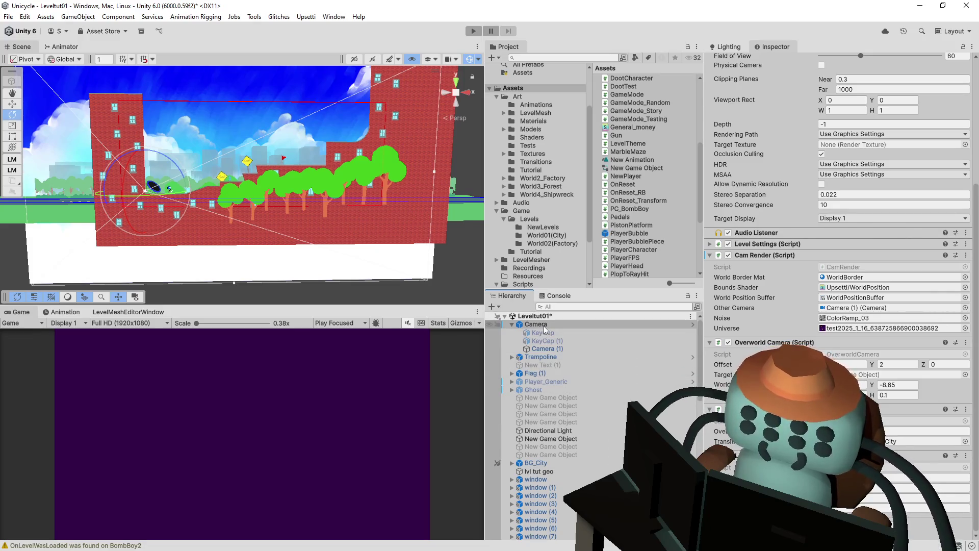
scroll(562, 368, "down", 5)
scroll(565, 368, "down", 7)
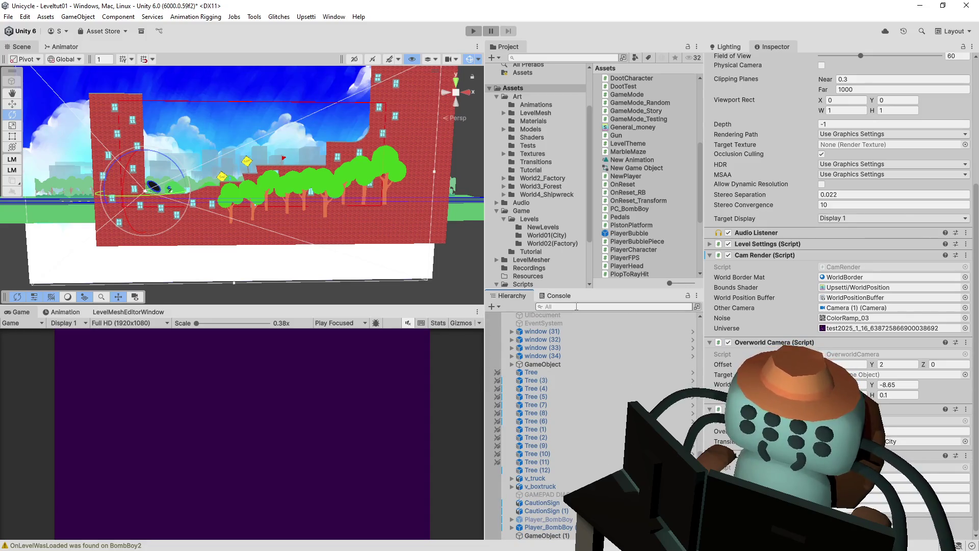
mouse_move(258, 182)
left_mouse_down()
mouse_move(288, 167)
mouse_move(360, 194)
left_mouse_up()
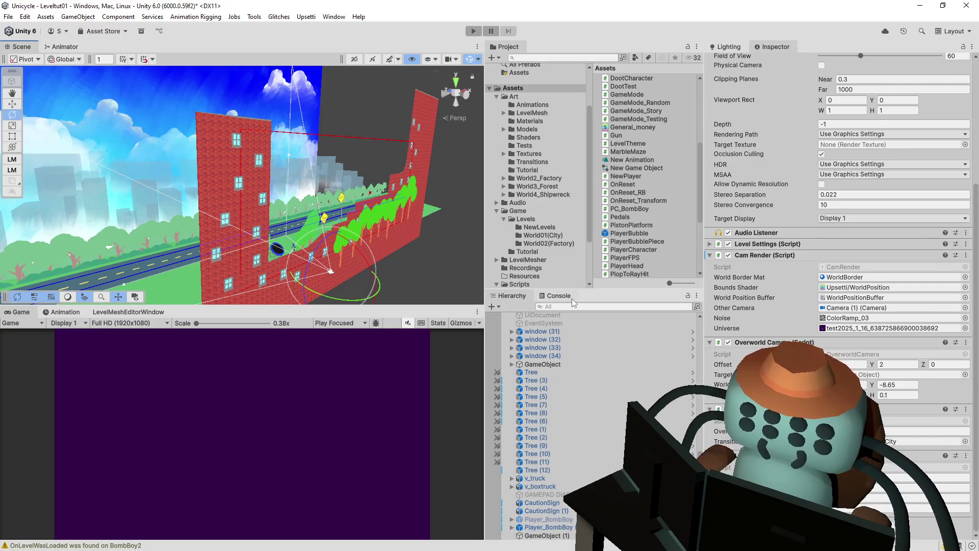
scroll(510, 433, "up", 15)
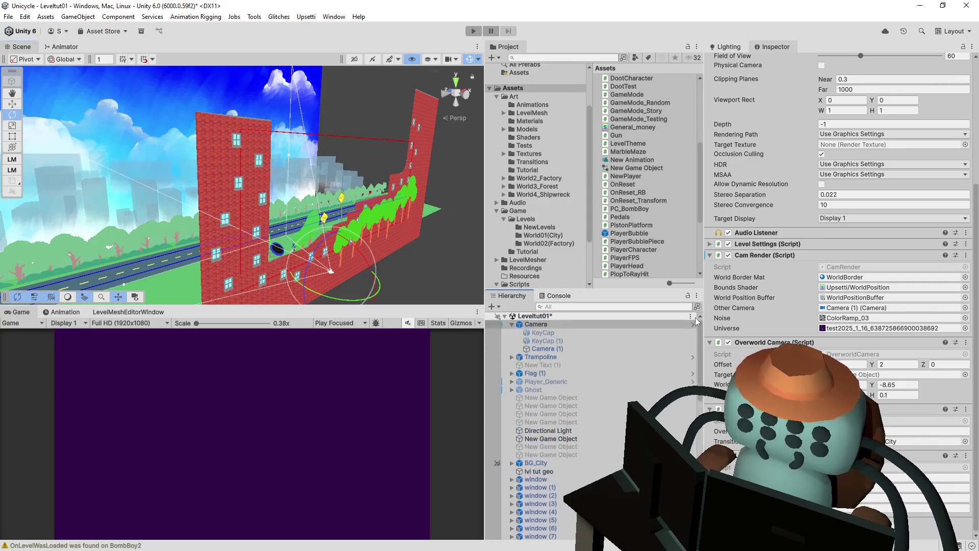
Inspect Camera (1) and the main Camera, orbiting the Scene view slightly.
left_click(567, 345)
left_click(574, 324)
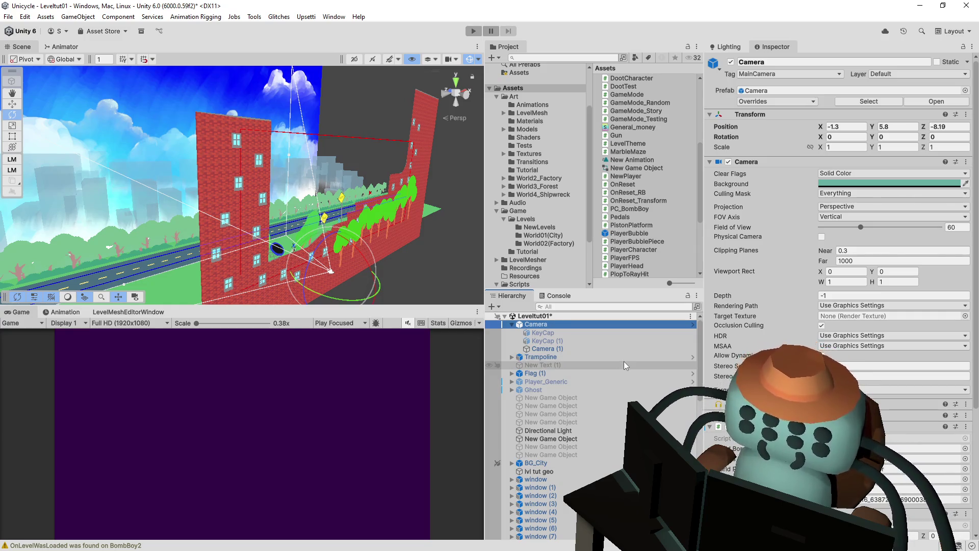
mouse_move(364, 230)
left_mouse_down()
mouse_move(249, 135)
mouse_move(352, 209)
left_mouse_up()
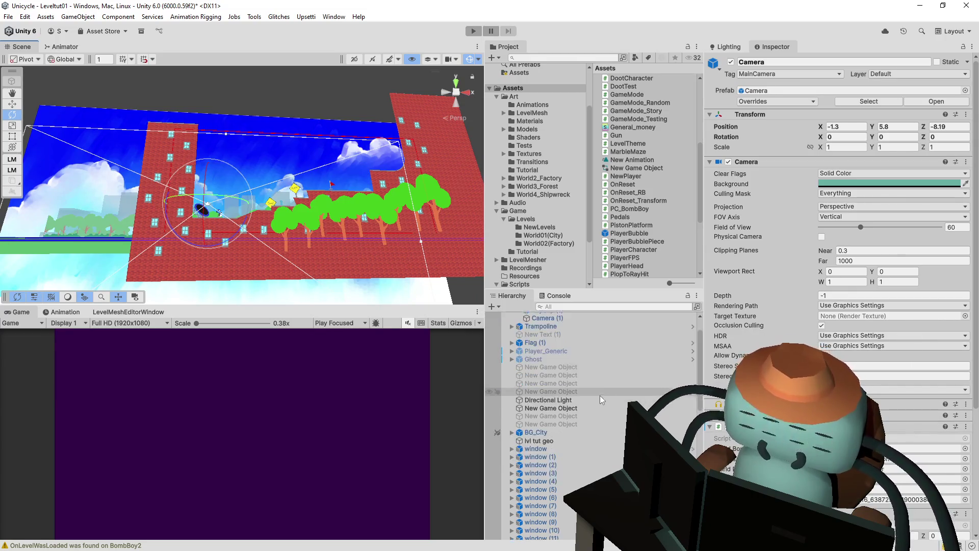
scroll(693, 382, "down", 4)
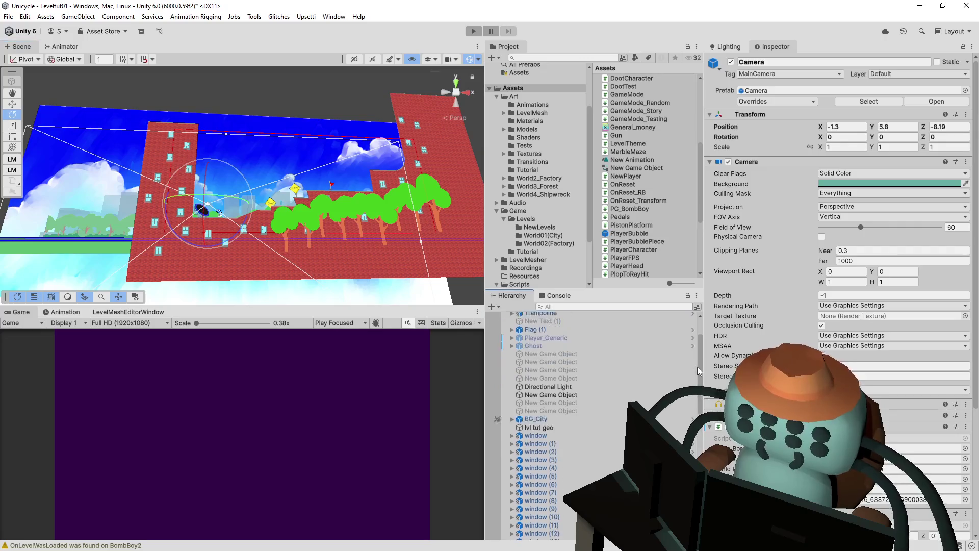
scroll(694, 382, "up", 3)
scroll(663, 375, "down", 3)
Frame BG_City's Quad in the Scene view and make BG_City unpickable.
left_click(511, 374)
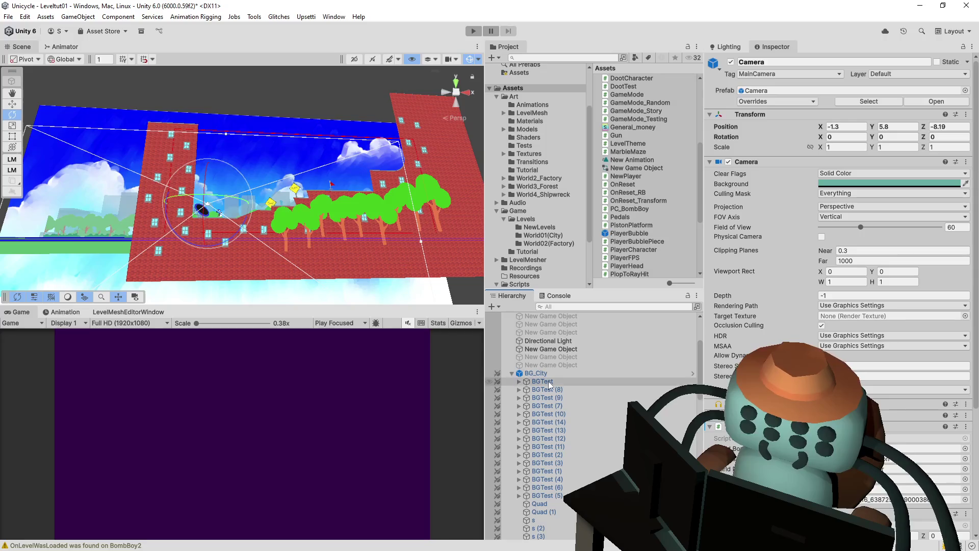
scroll(556, 451, "down", 3)
left_click(552, 411)
scroll(541, 382, "up", 2)
scroll(533, 348, "up", 3)
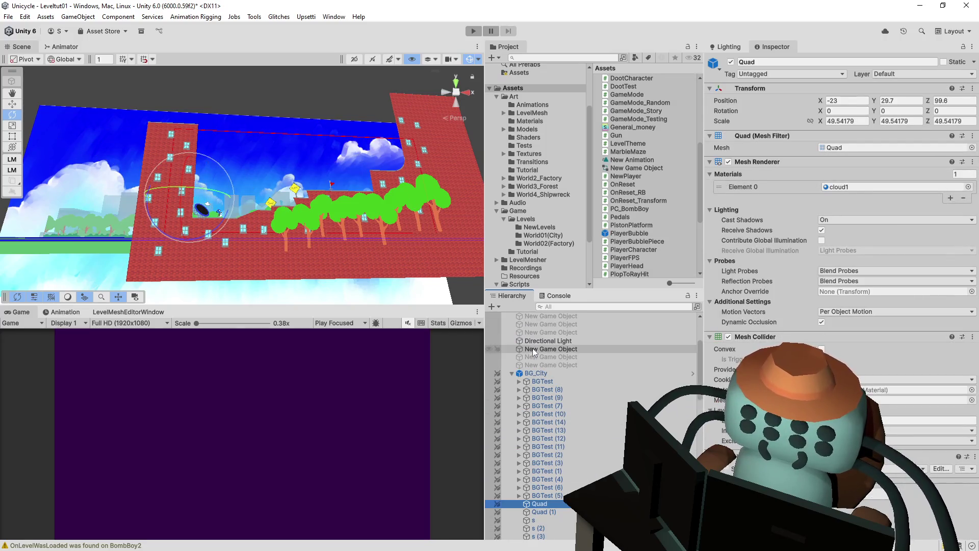
left_click(512, 373)
key("f")
left_click_drag(544, 100, 508, 357)
left_click(497, 373)
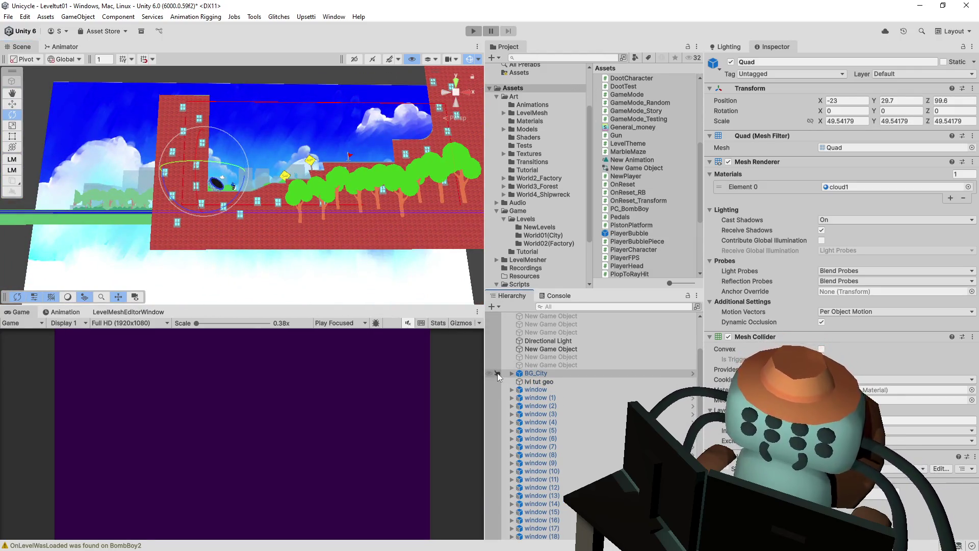
Deactivate GameObject (1), then run and stop a test play of the level.
scroll(592, 426, "down", 10)
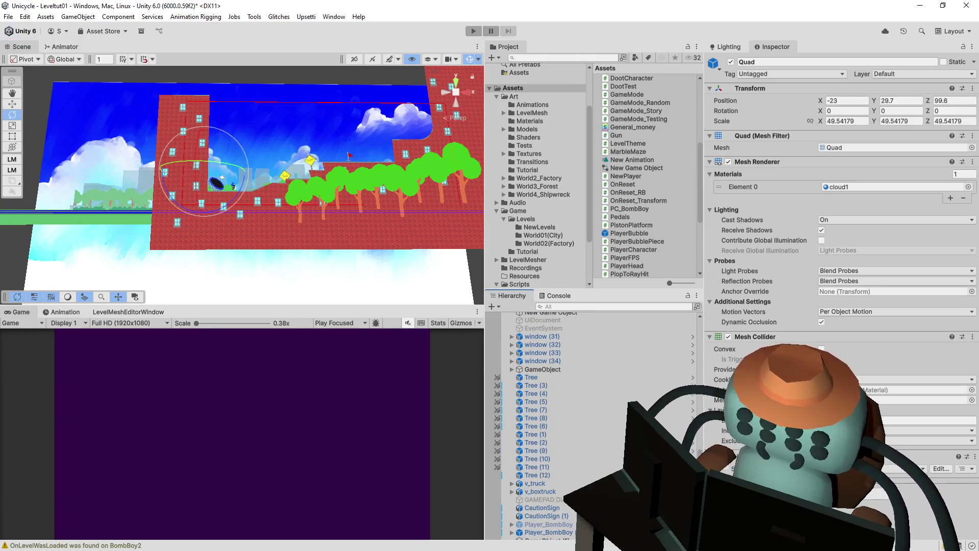
scroll(576, 492, "down", 1)
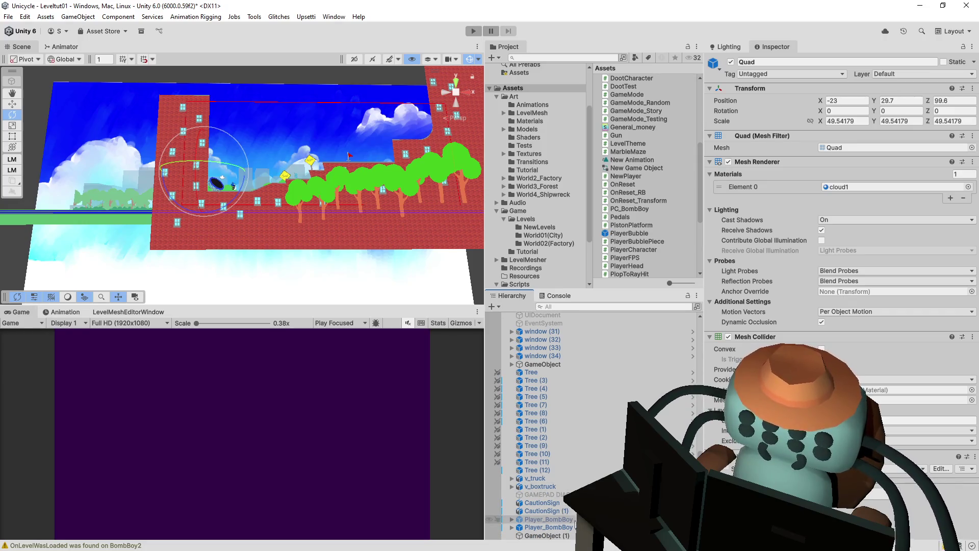
left_click(544, 536)
left_click(731, 61)
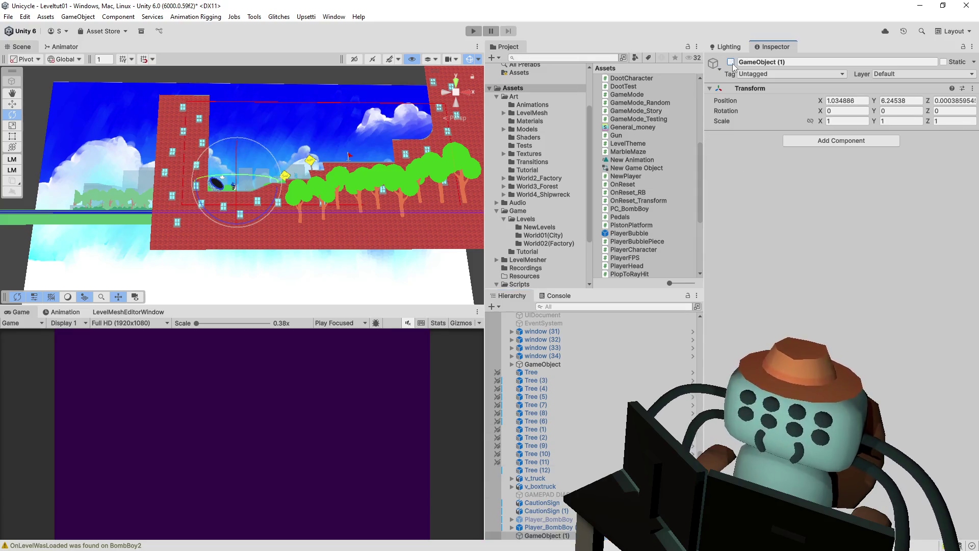
left_click(479, 32)
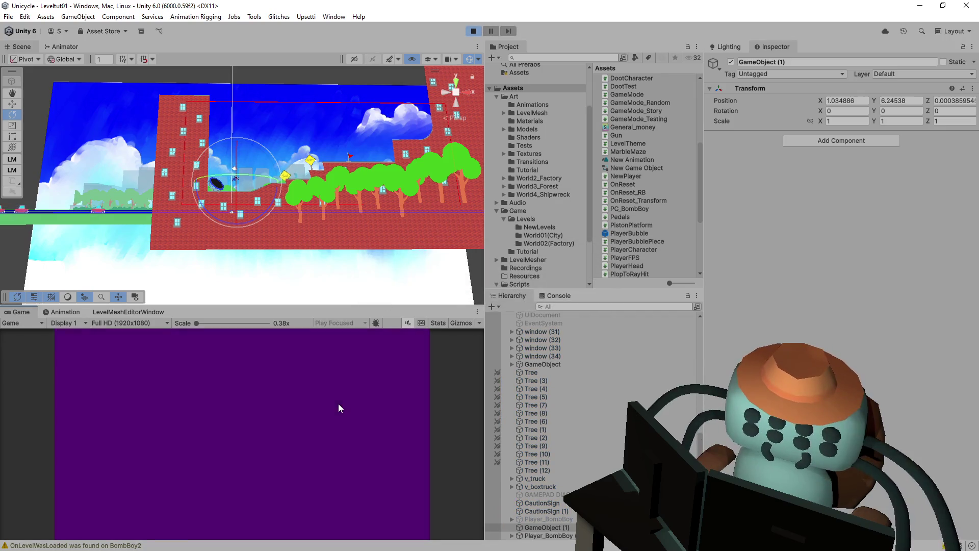
left_click(474, 31)
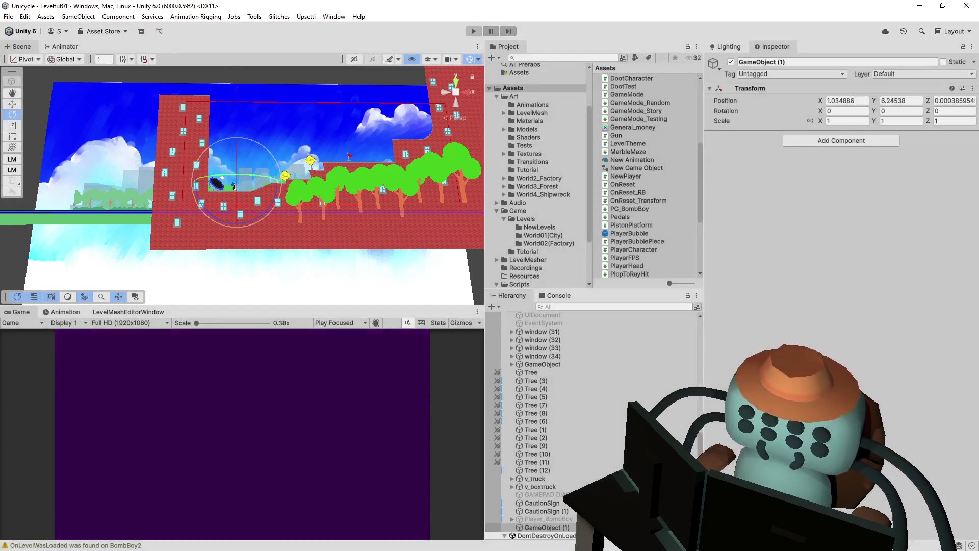
Select the Camera, expand its Level Settings script, and open Cam Render's component menu.
left_click(567, 327)
scroll(772, 295, "down", 2)
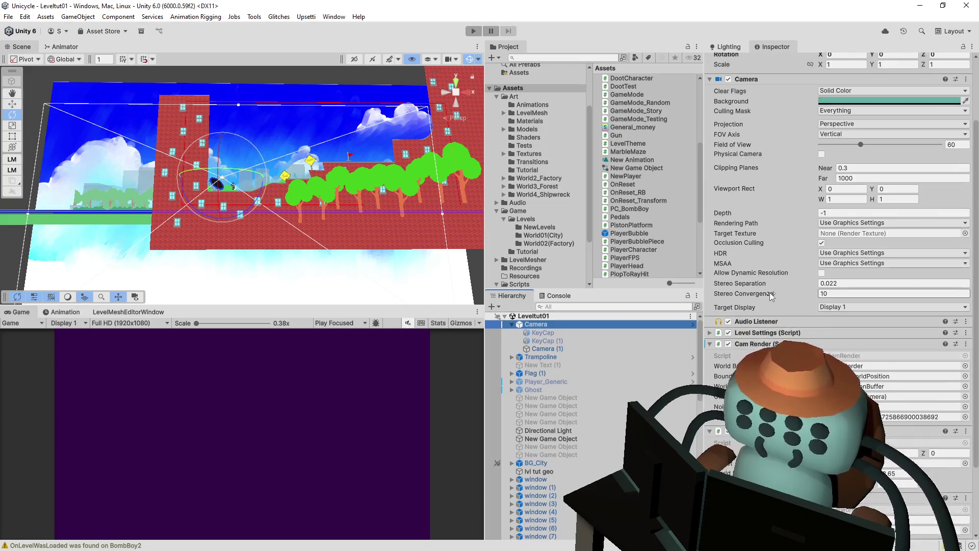
scroll(765, 294, "down", 3)
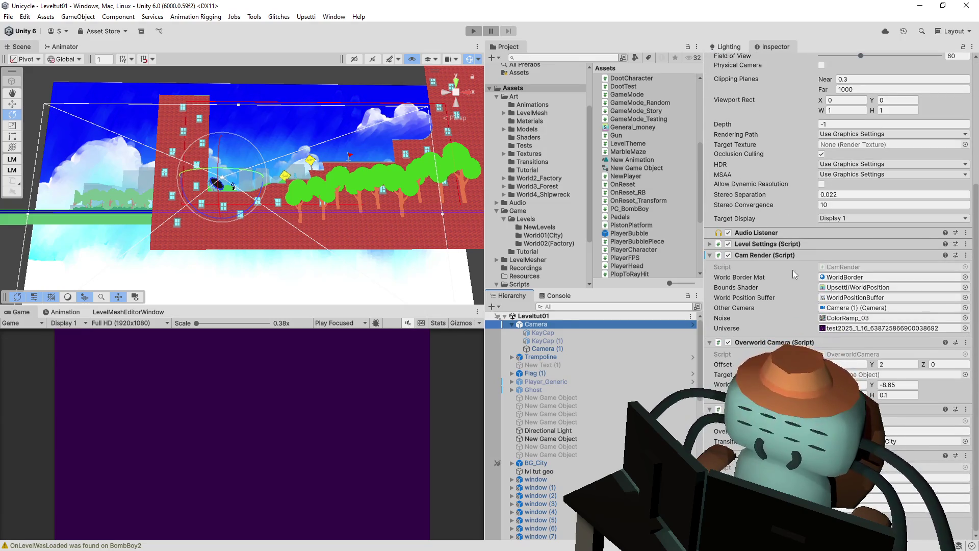
scroll(783, 249, "up", 5)
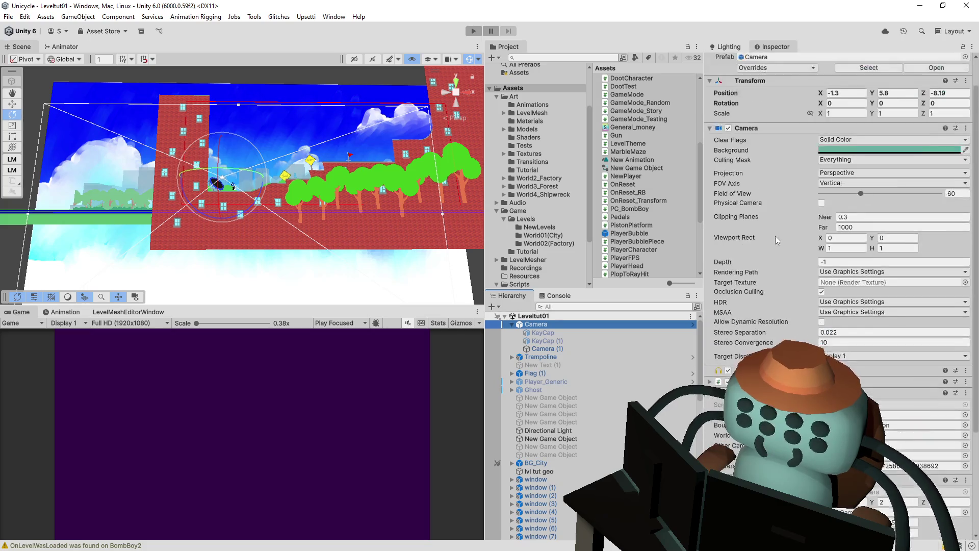
scroll(777, 231, "up", 1)
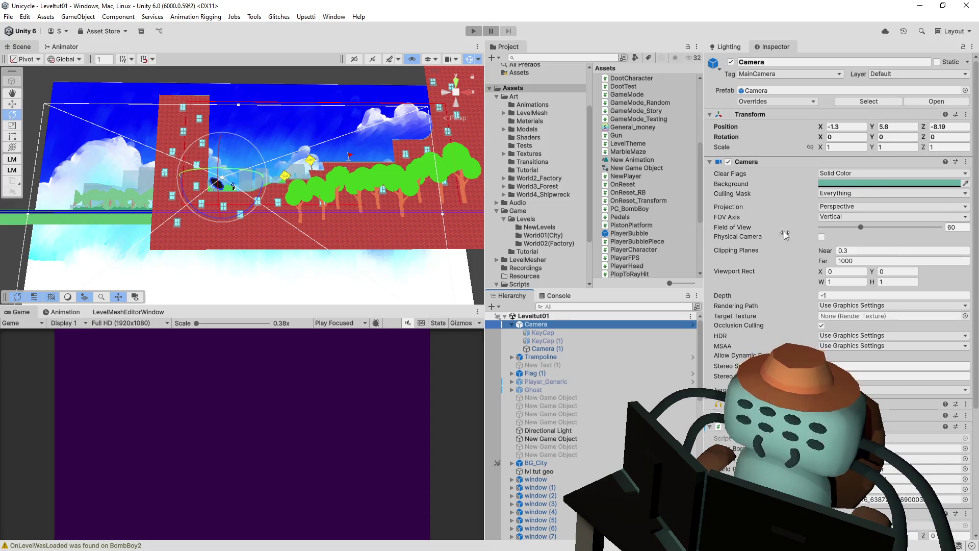
scroll(783, 232, "down", 3)
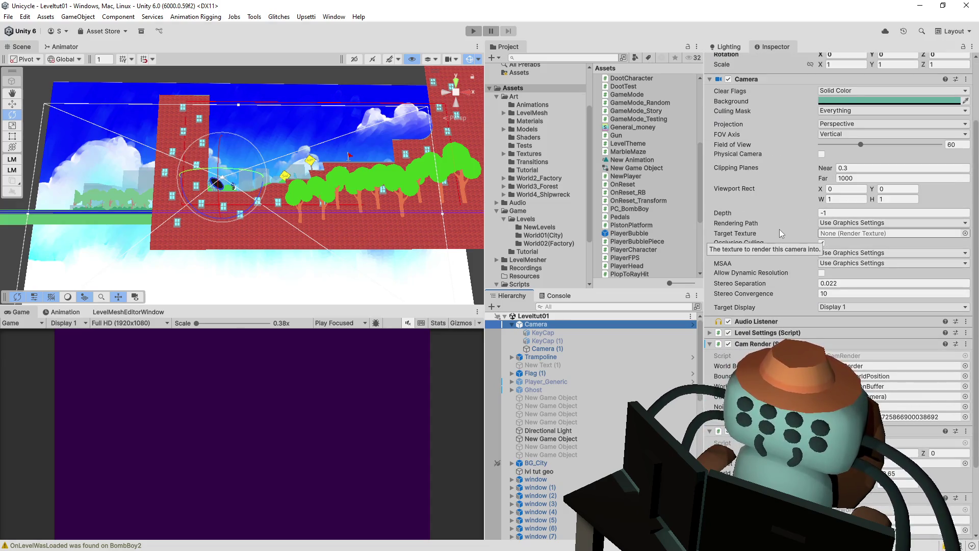
scroll(739, 265, "down", 2)
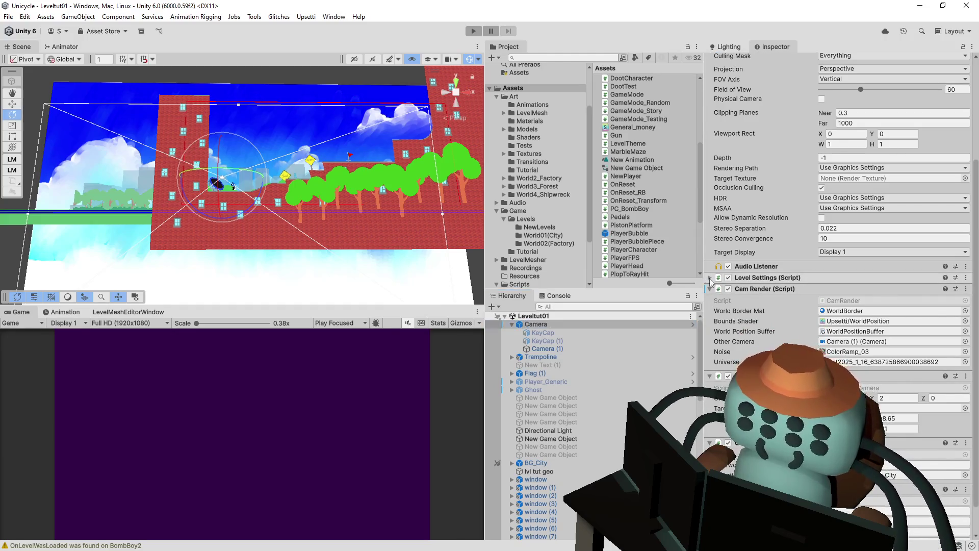
left_click(709, 277)
scroll(776, 265, "down", 2)
scroll(776, 262, "down", 1)
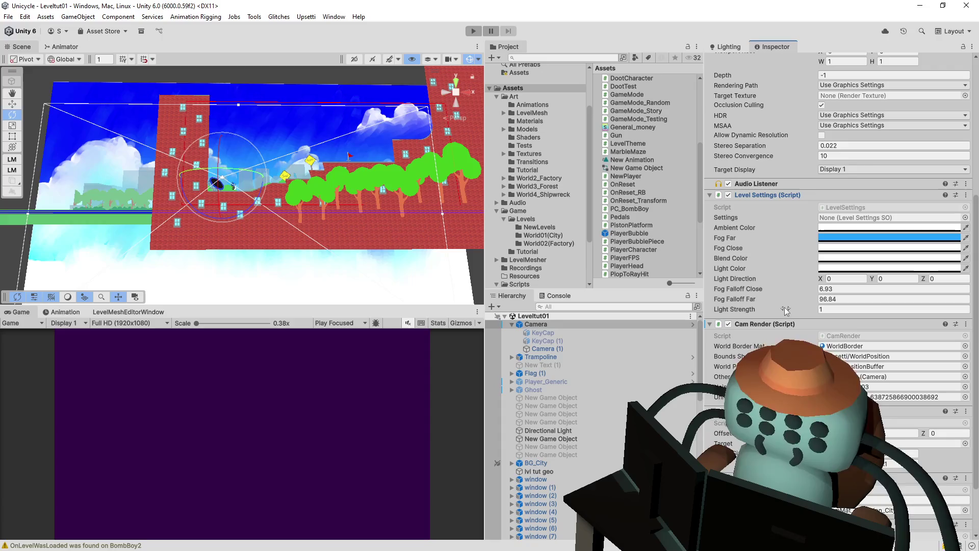
left_click(967, 327)
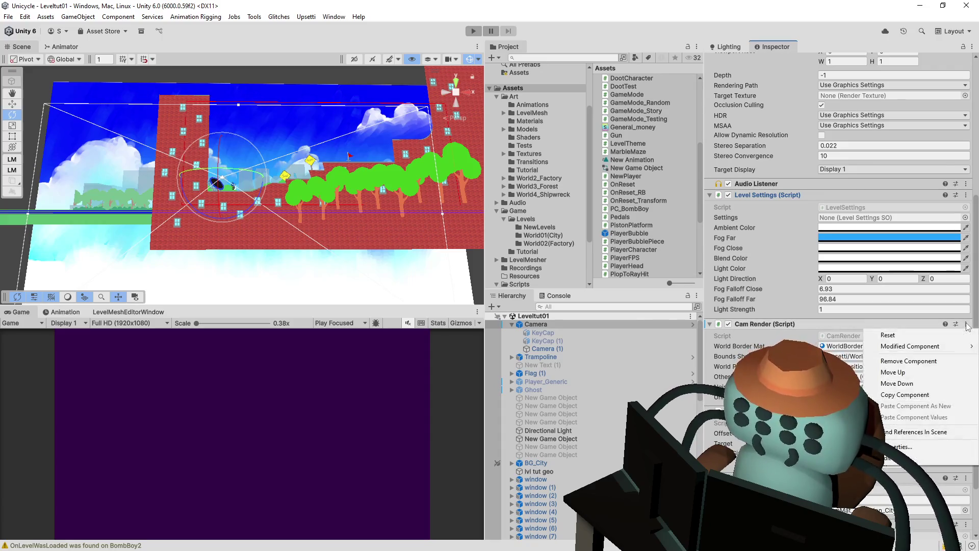
Remove the Cam Render, Overworld Camera and Overworld scripts from the Camera object.
left_click(877, 362)
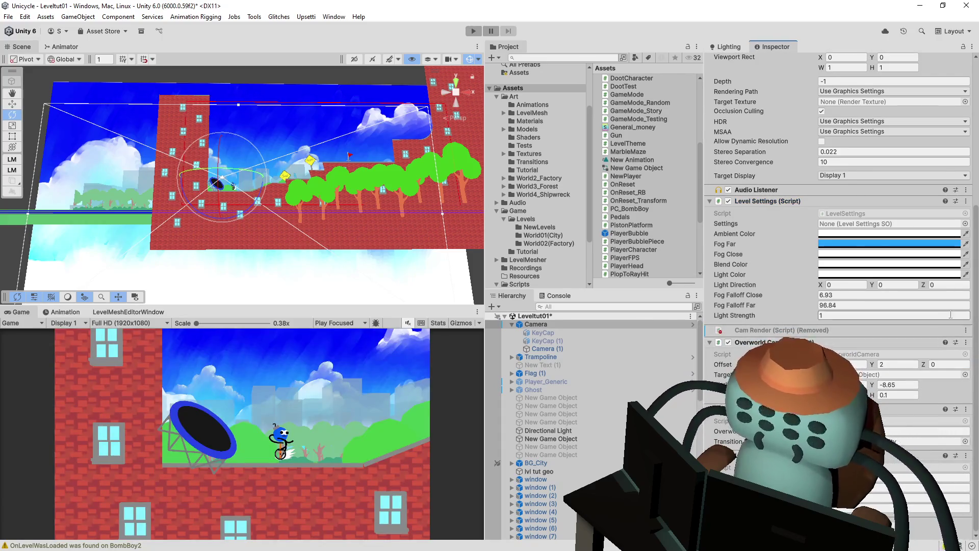
left_click(966, 409)
left_click(927, 435)
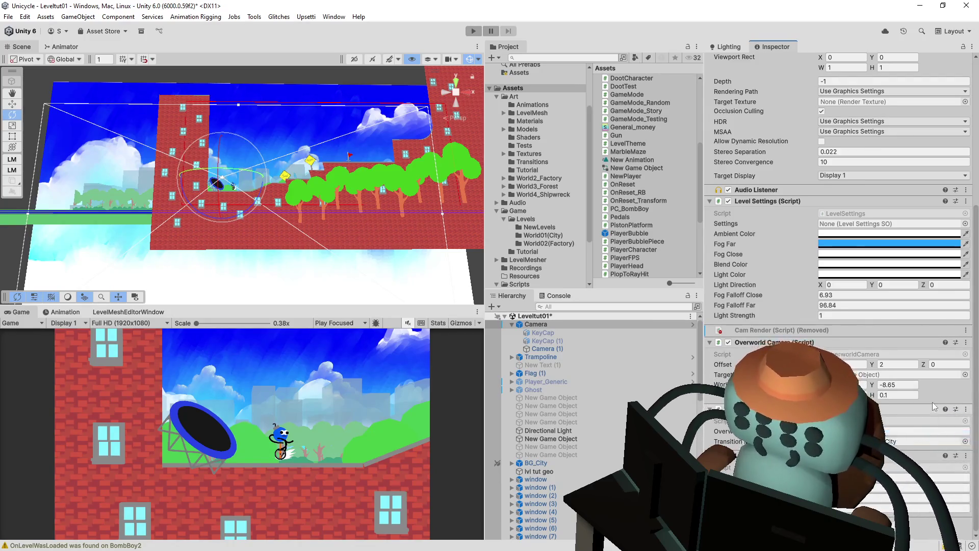
left_click(966, 376)
left_click(900, 402)
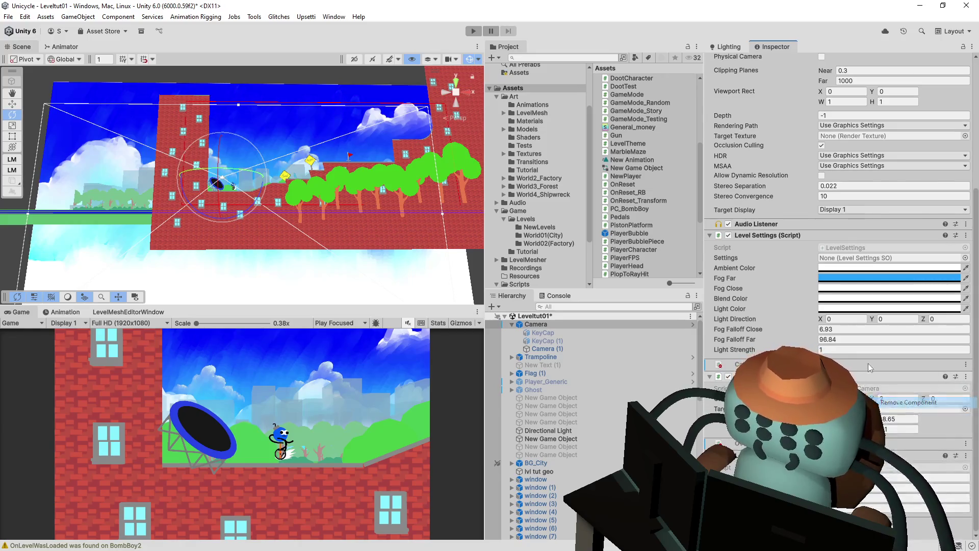
Remove the Audio Listener and Camera components and save the scene.
scroll(967, 150, "up", 5)
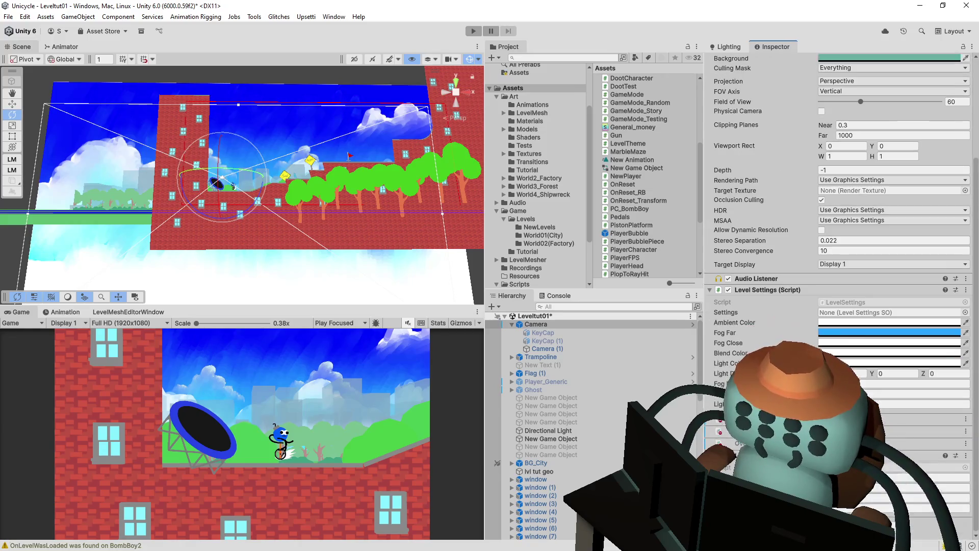
left_click(966, 147)
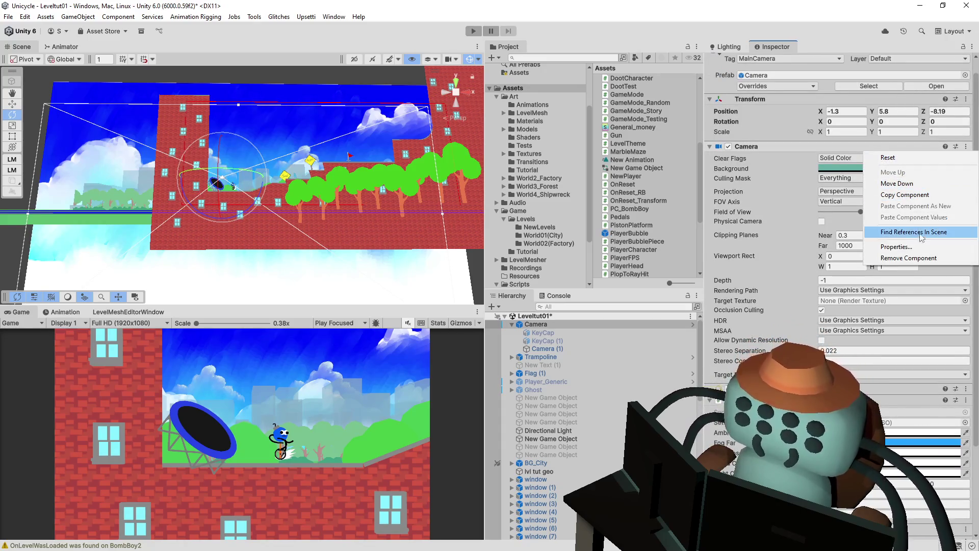
left_click(770, 148)
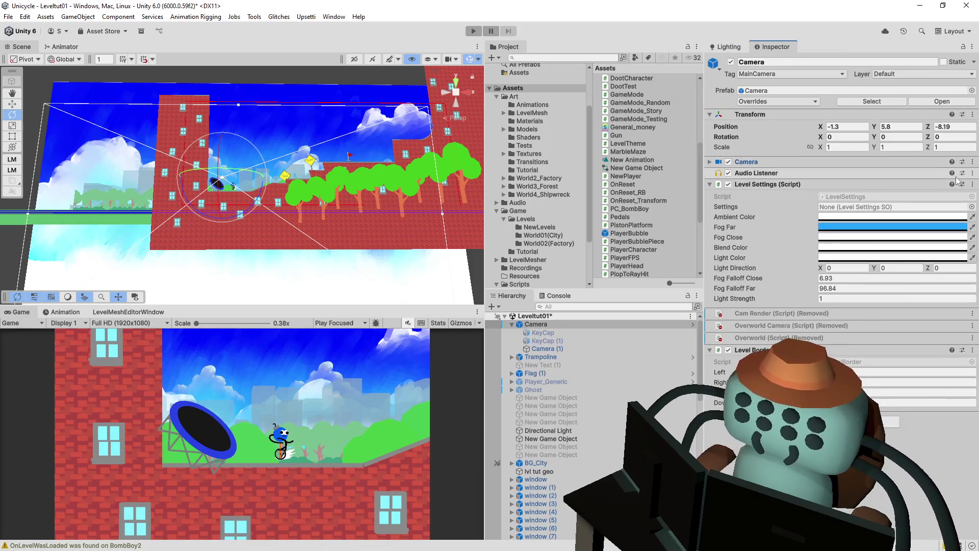
left_click(974, 176)
left_click(913, 196)
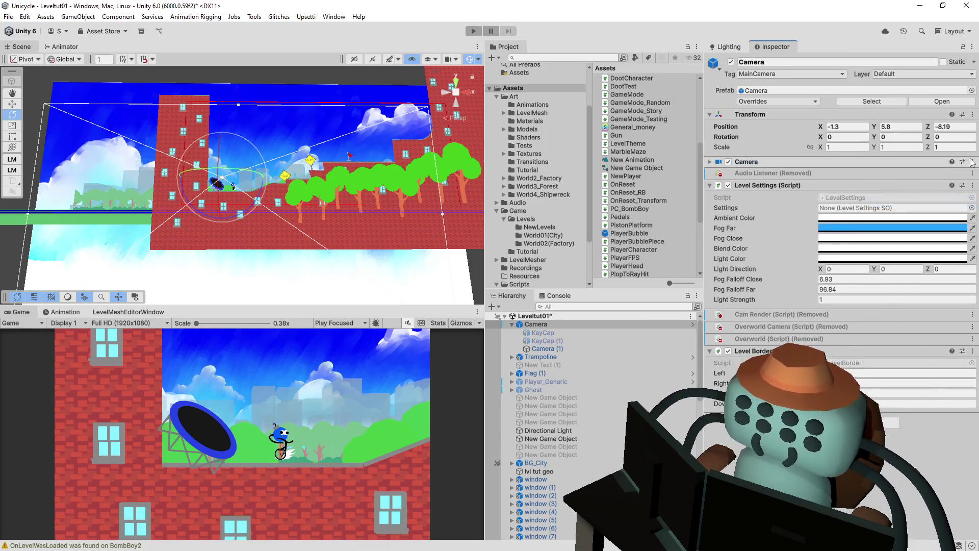
left_click(973, 174)
left_click(797, 163)
left_click(797, 163)
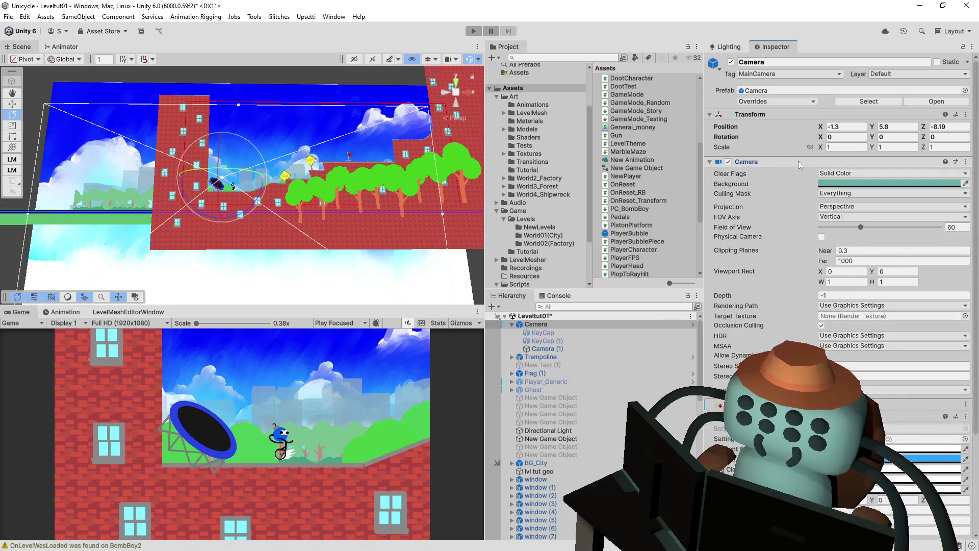
right_click(800, 161)
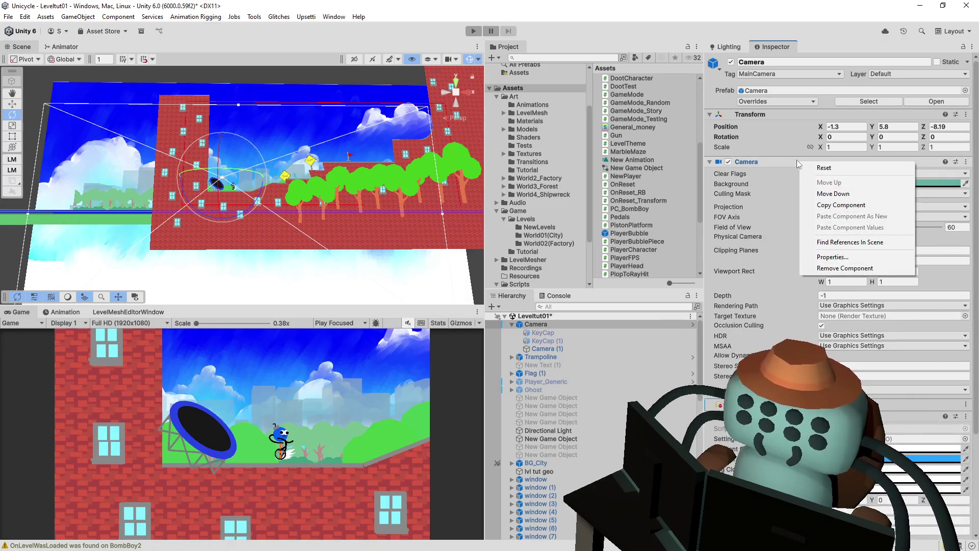
left_click(865, 269)
key("ctrl+s")
left_click(775, 104)
left_click(710, 35)
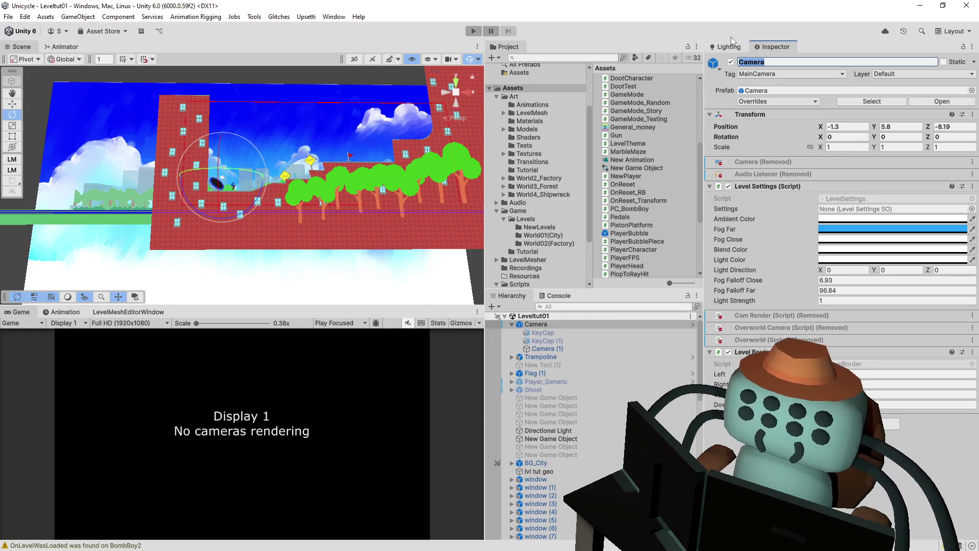
Rename the object to LevelData and apply all overrides to its prefab.
type("LevelData")
key("Return")
left_click(816, 101)
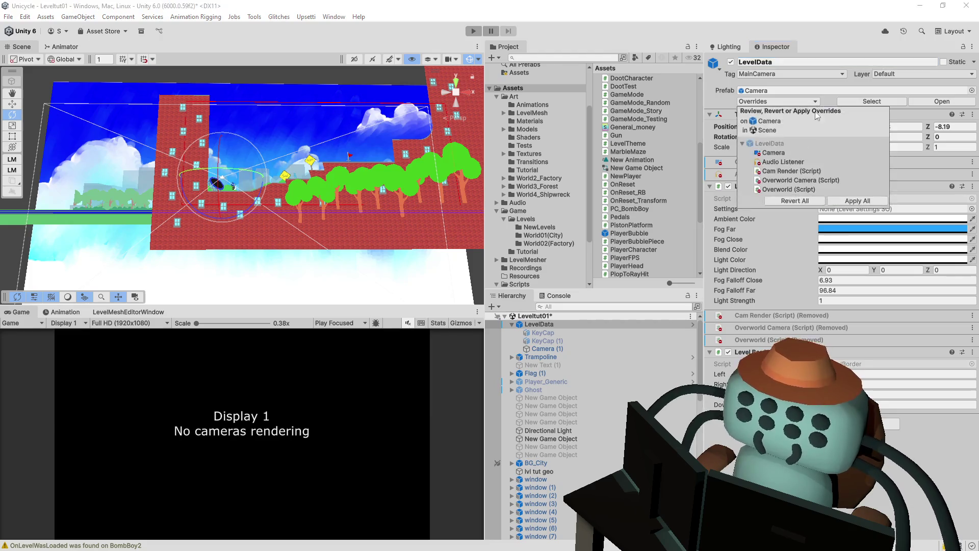
left_click(849, 204)
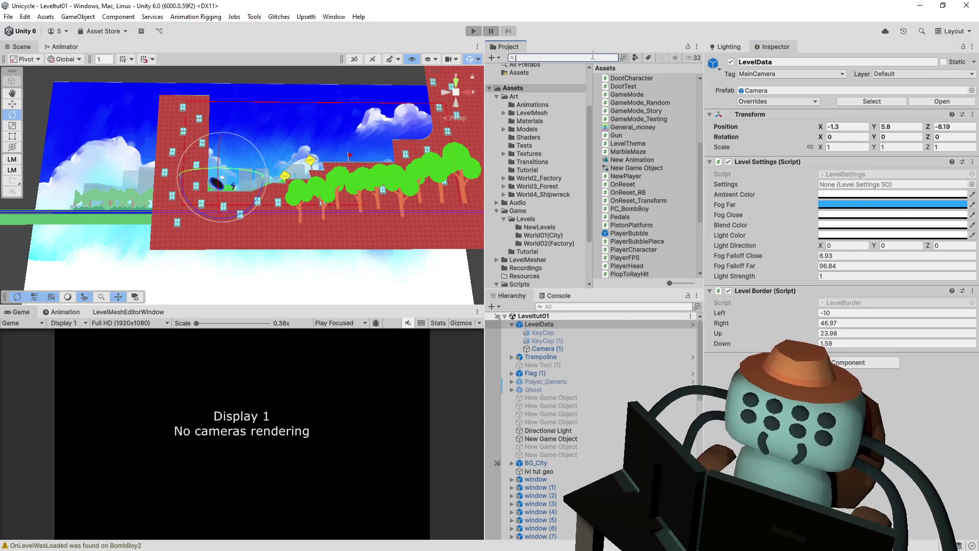
left_click(564, 58)
Find and open the GameManager prefab, then create an empty child under GameManager.
type("gameman")
key("BackSpace")
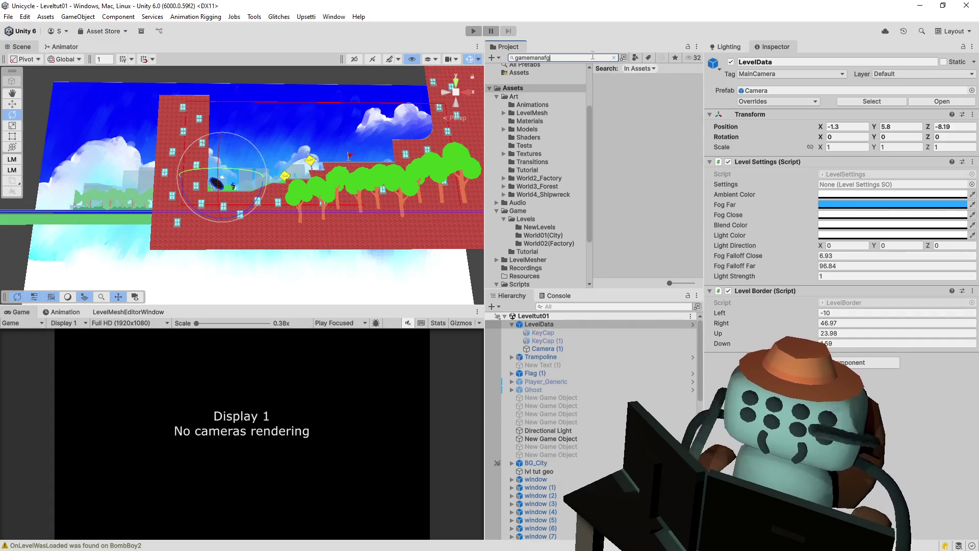
type("ger")
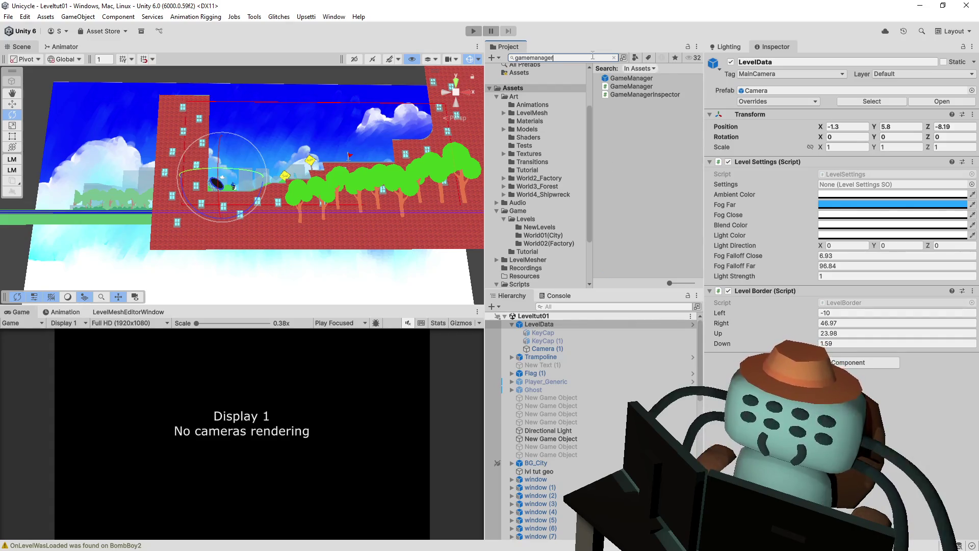
key("Down")
key("Return")
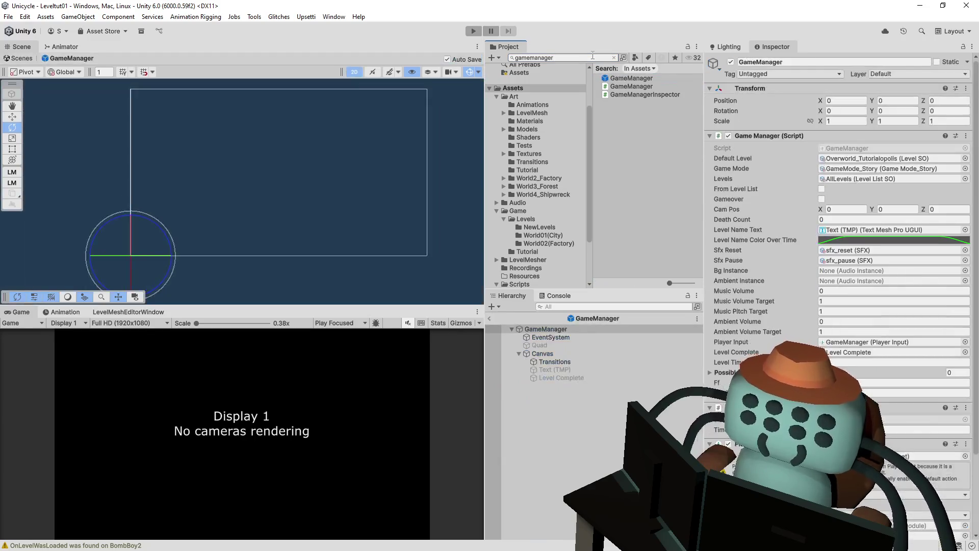
right_click(574, 413)
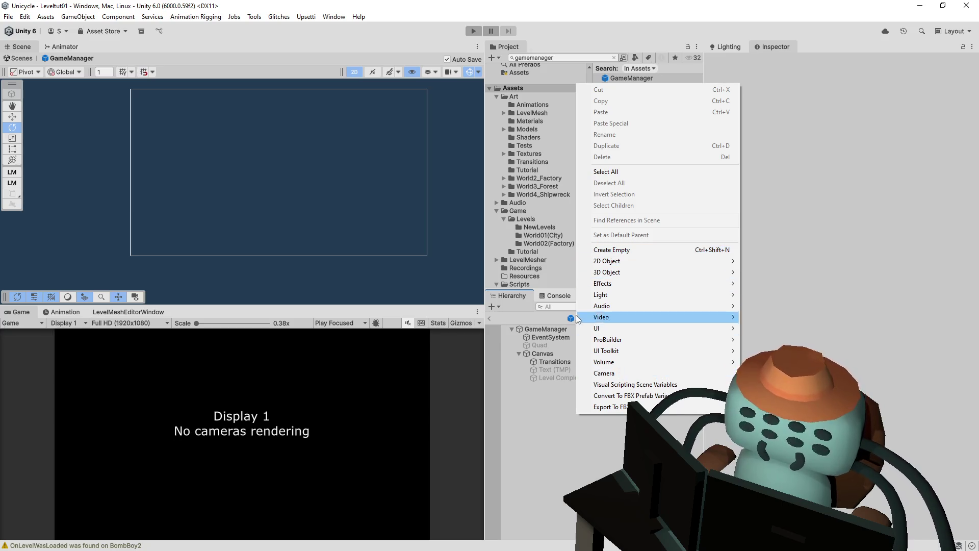
left_click(557, 332)
right_click(557, 332)
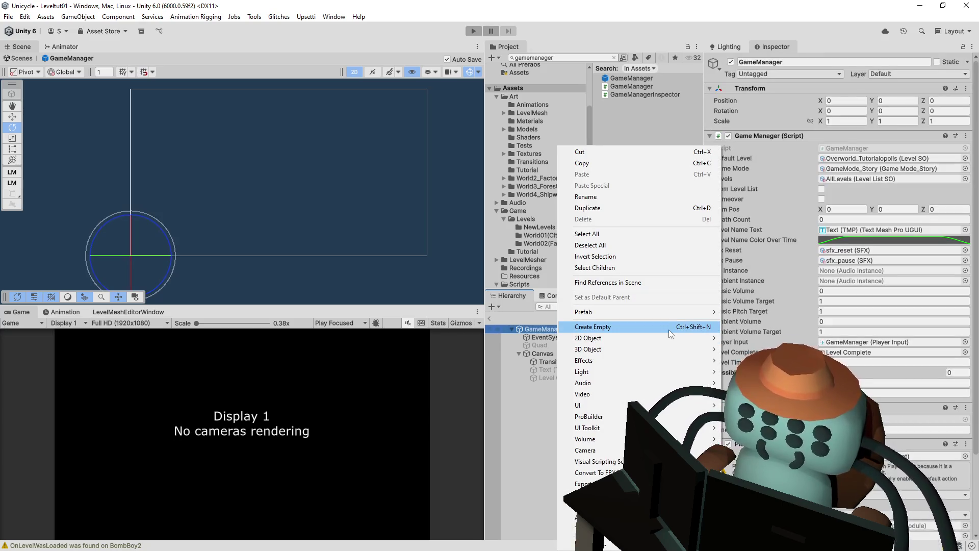
left_click(669, 330)
Name the new child Camera and tag it MainCamera.
type("Camera")
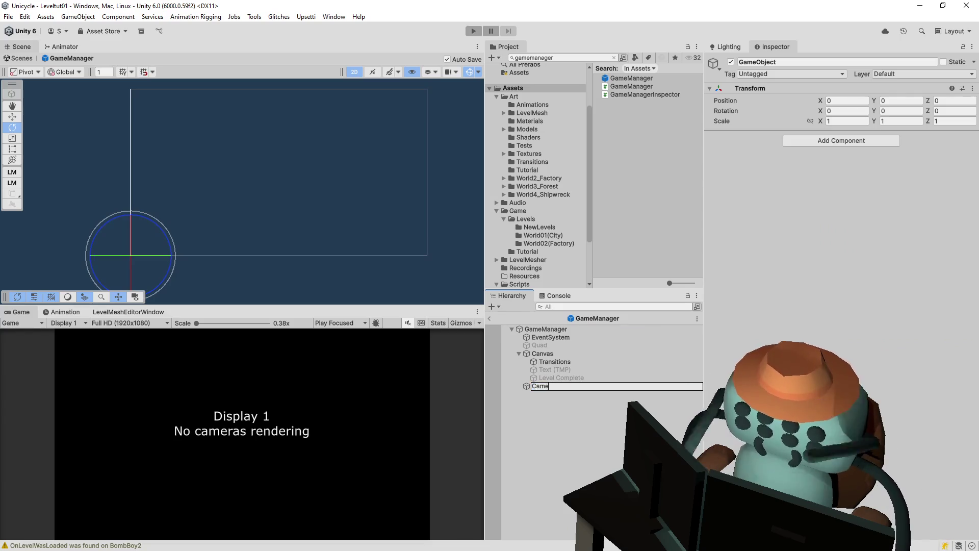
key("Return")
left_click(788, 74)
left_click(760, 202)
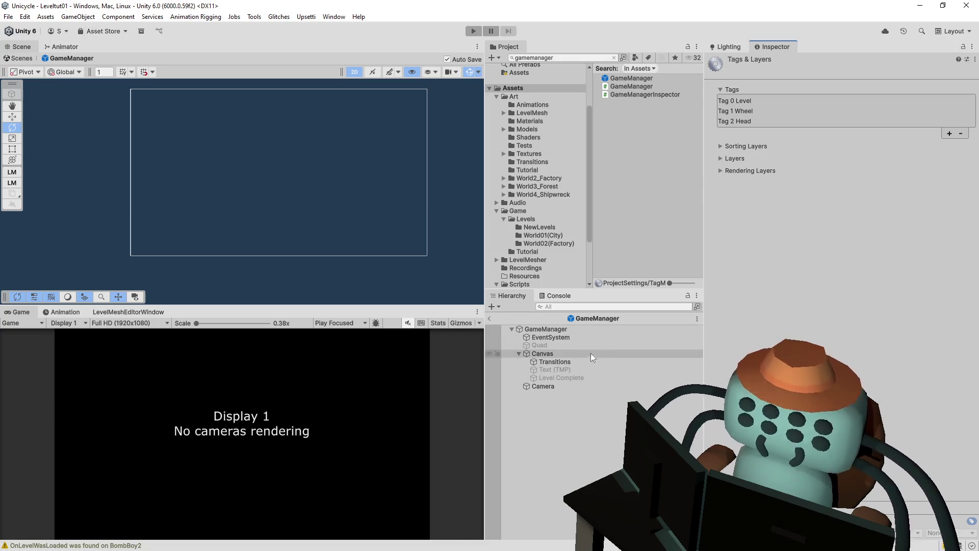
left_click(544, 387)
left_click(790, 74)
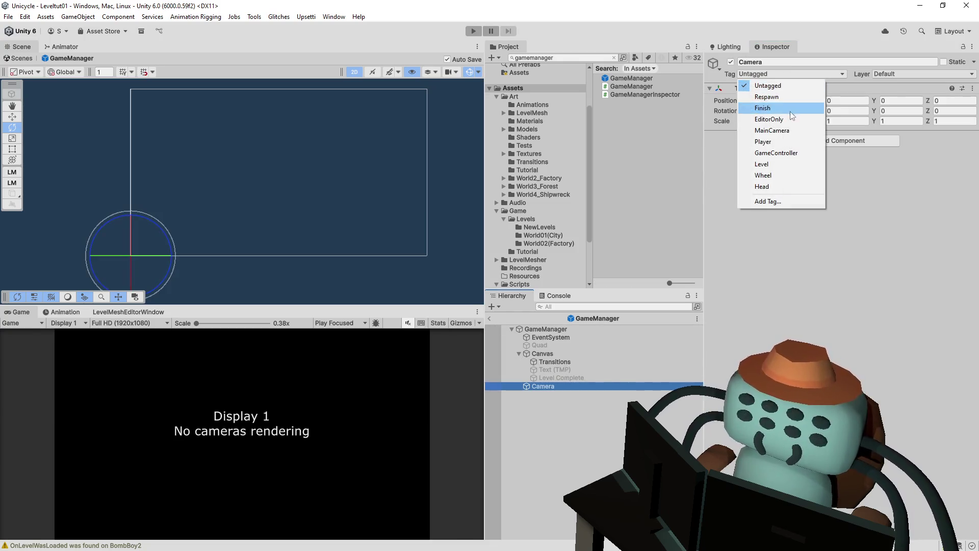
left_click(771, 130)
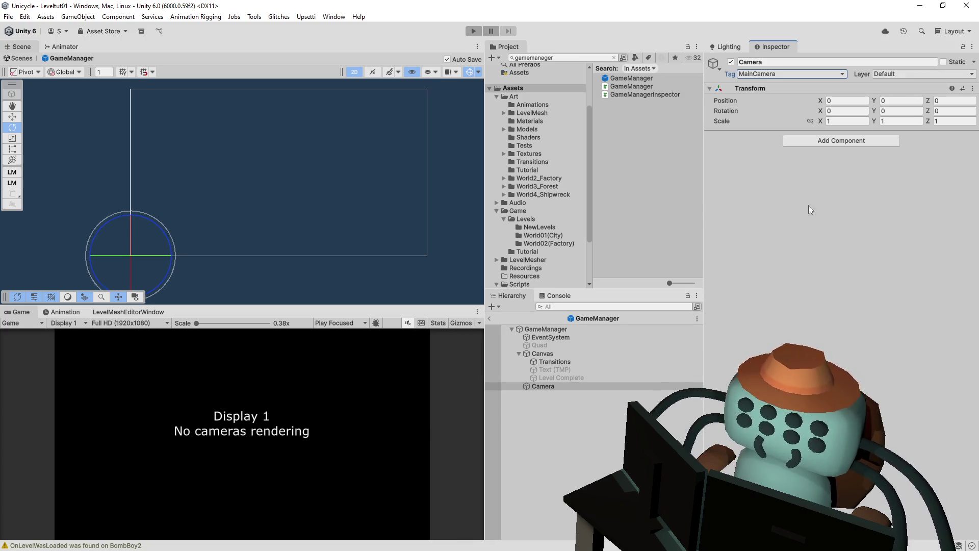
Add a Camera component and an Audio Listener component to the Camera object.
left_click(867, 143)
type("camera")
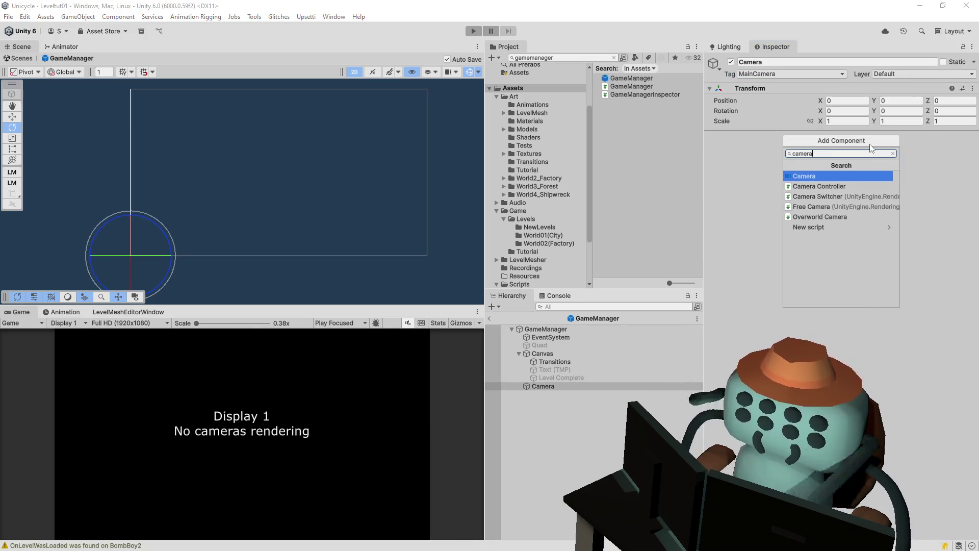
key("Return")
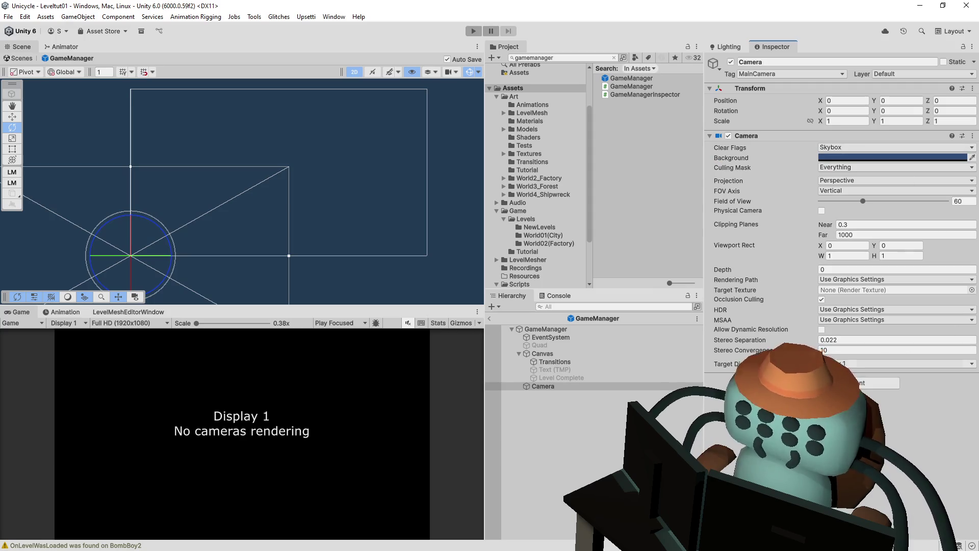
left_click(862, 383)
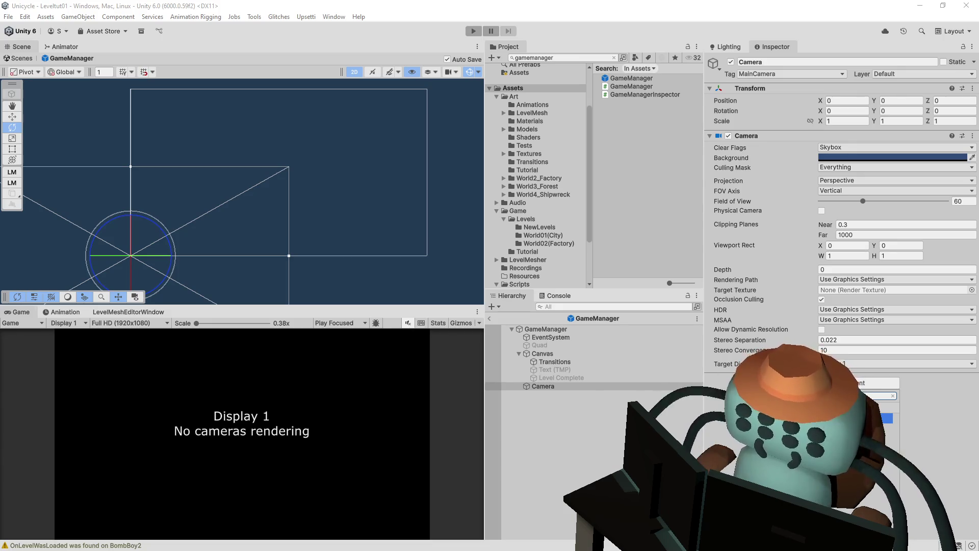
key("Return")
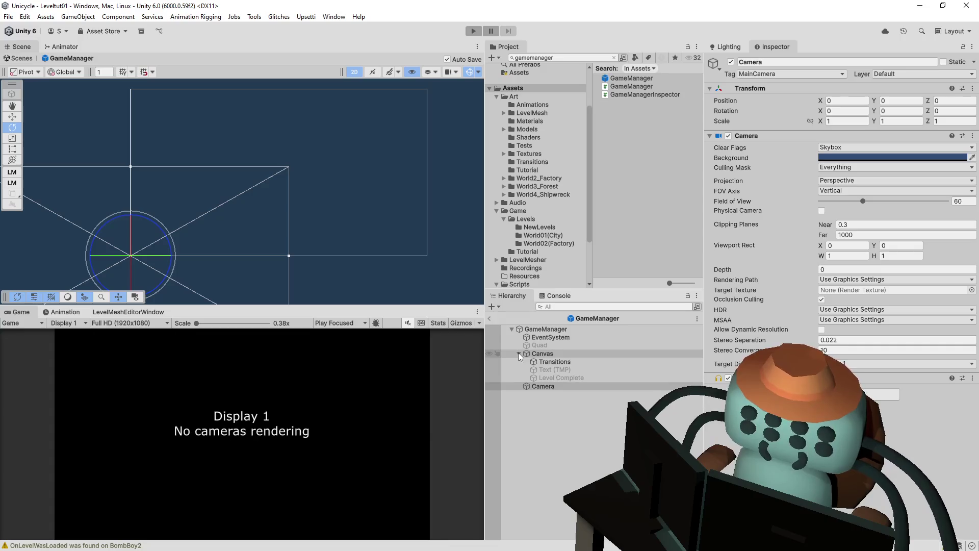
left_click(572, 384, "ctrl")
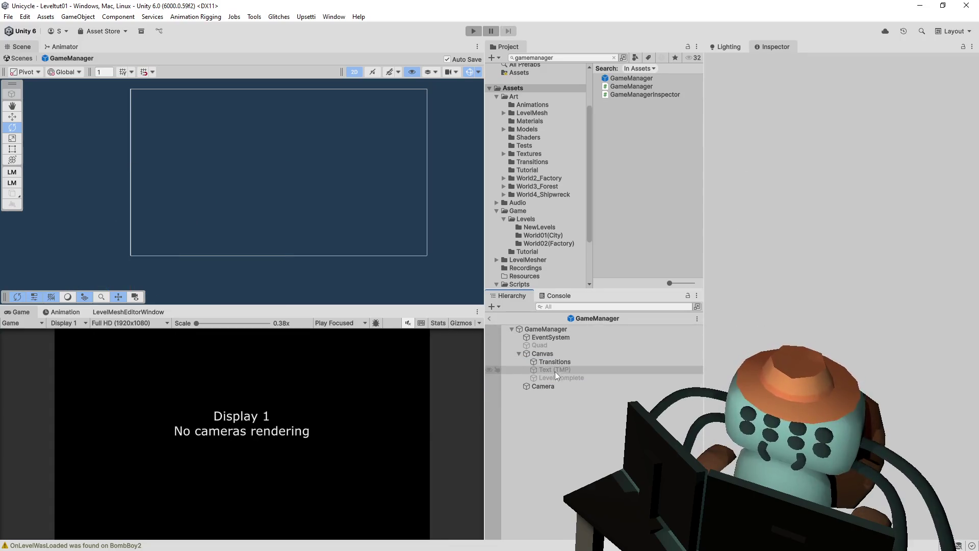
Reselect the Camera, start a test run, and leave prefab editing to return to the level.
left_click(590, 384)
left_click(474, 31)
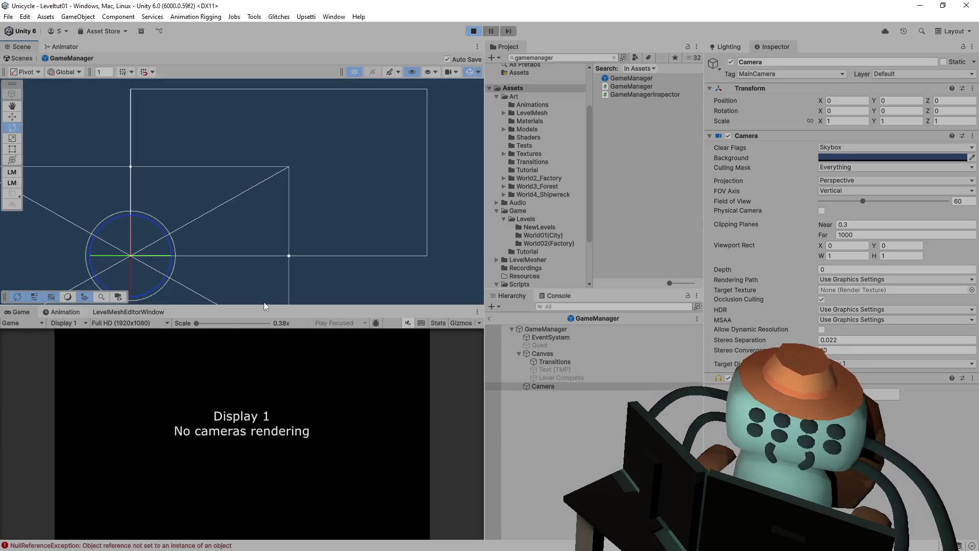
left_click(490, 317)
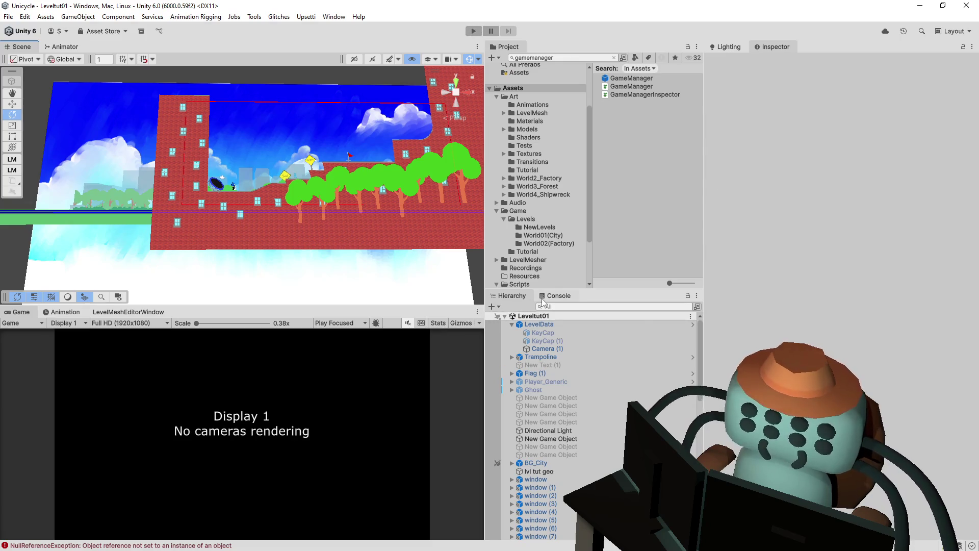
Open the UpdateCam NullReferenceException from the Console in Visual Studio at NewPlayer.cs line 181.
left_click(556, 296)
left_click(595, 383)
double_click(595, 383)
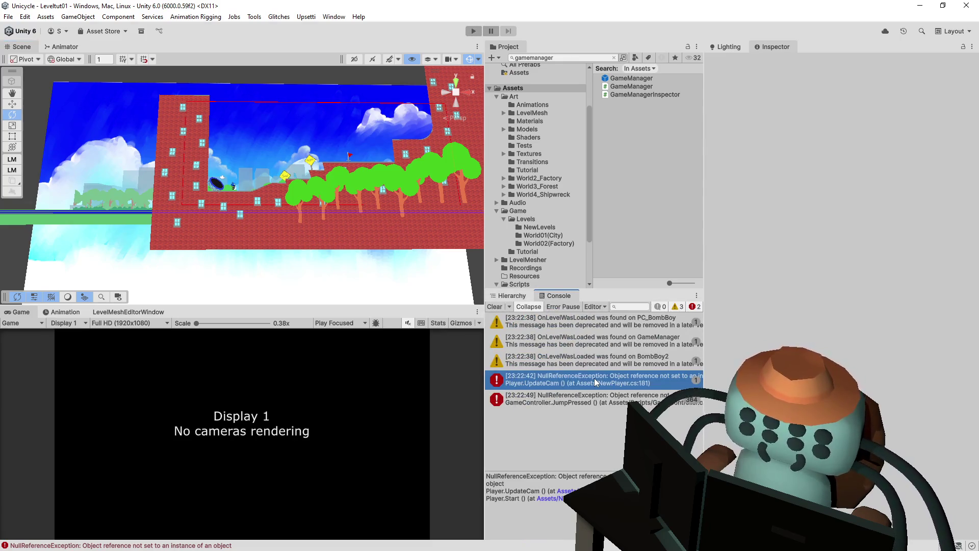
left_click_drag(482, 534, 314, 516)
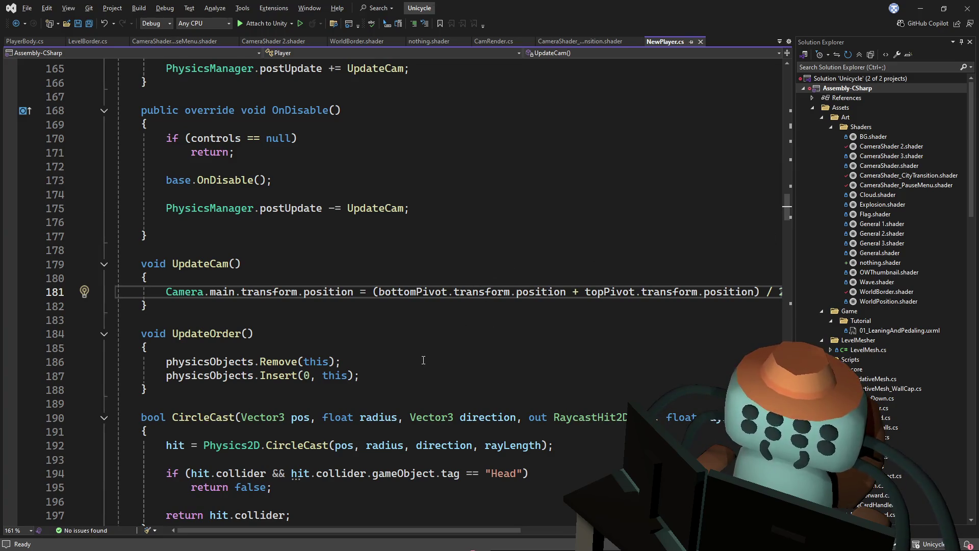
key("alt+Tab")
left_click(562, 399)
double_click(563, 399)
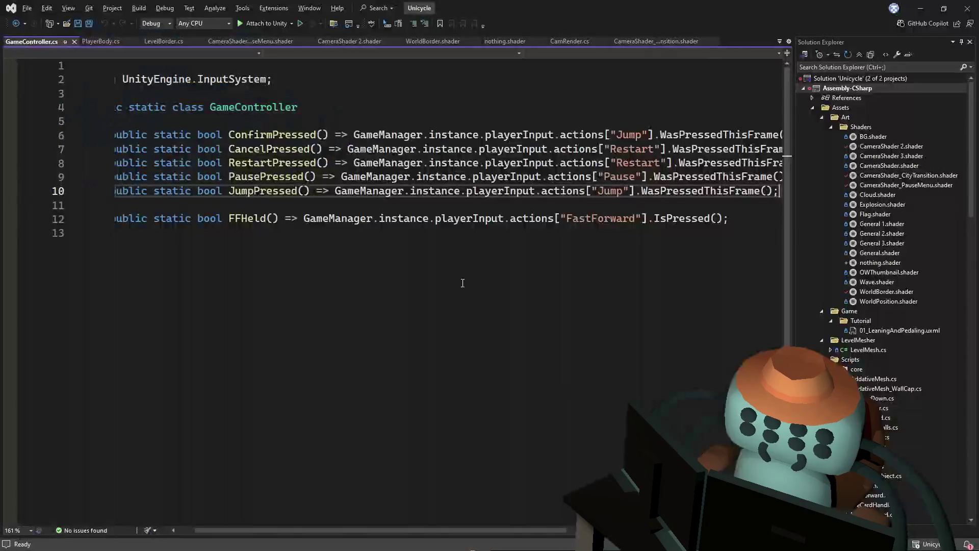
key("alt+Tab")
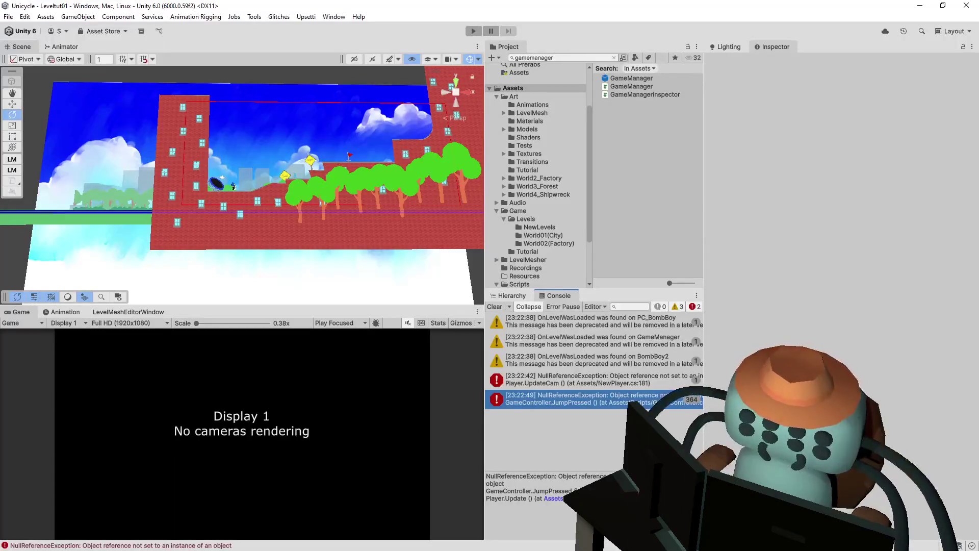
key("alt+Tab")
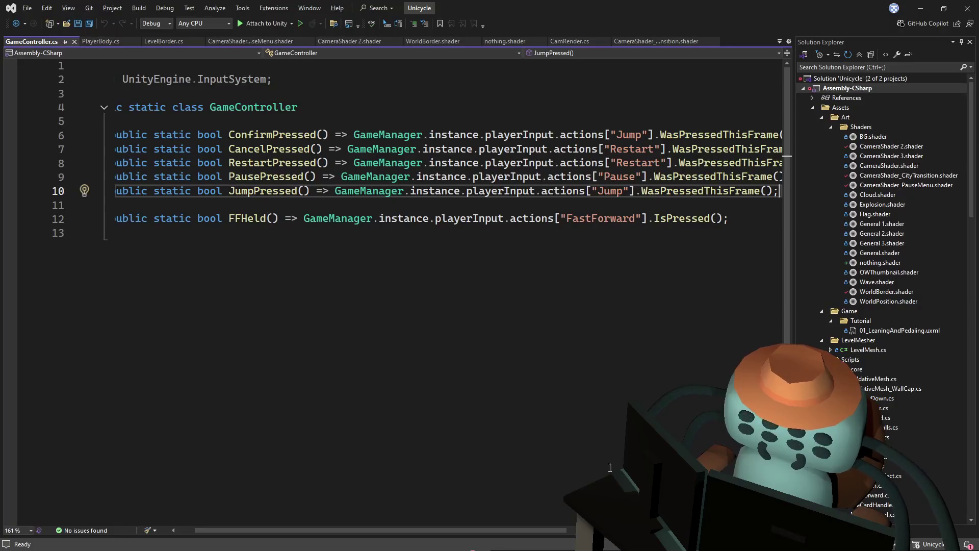
key("alt+Tab")
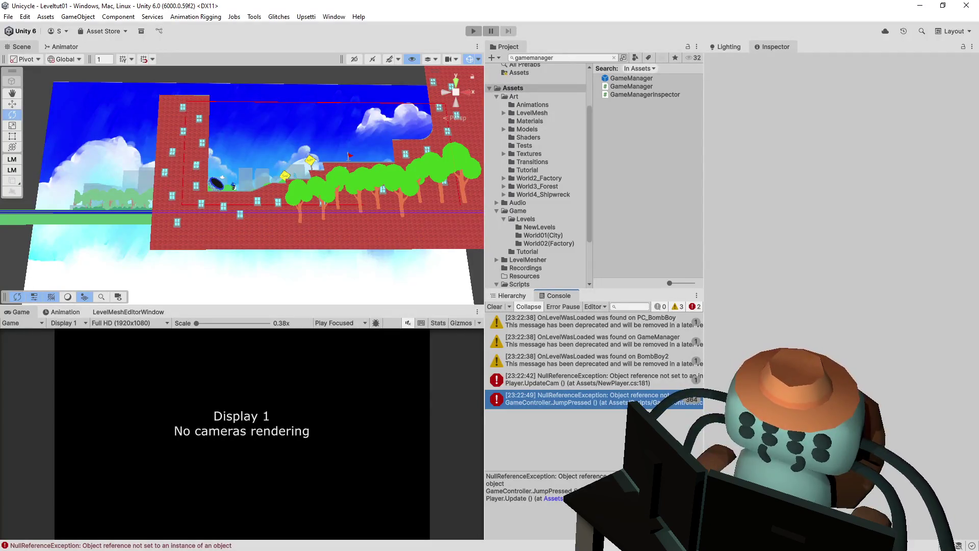
key("alt+Tab")
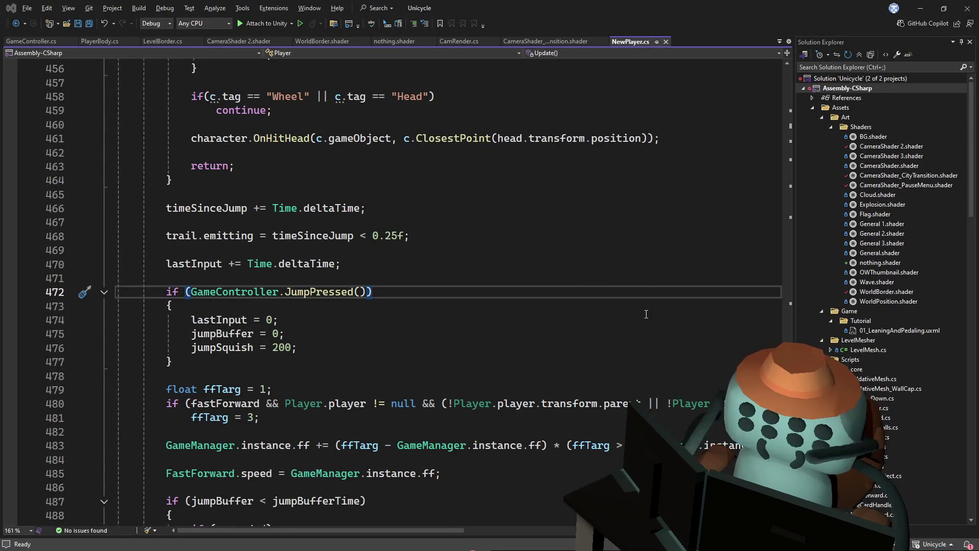
key("alt+Tab")
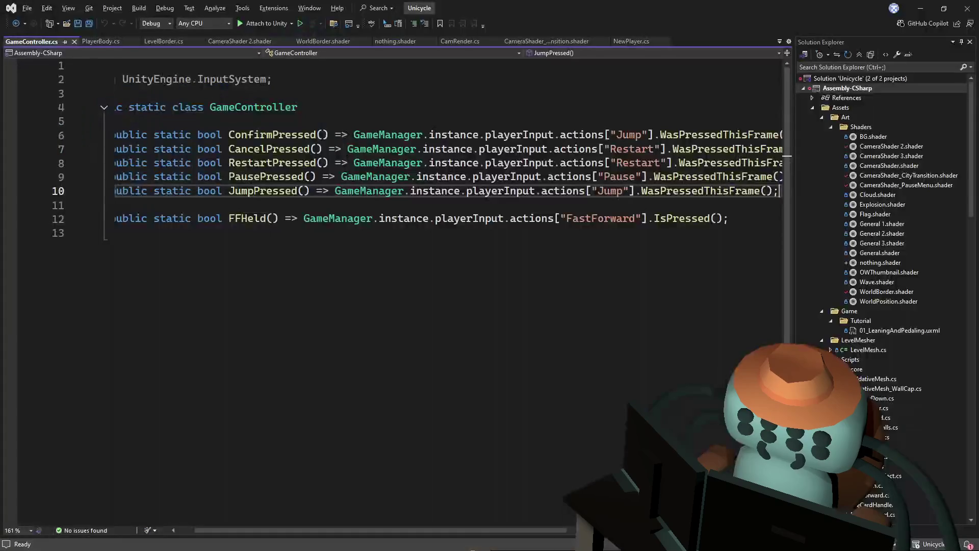
key("alt+Tab")
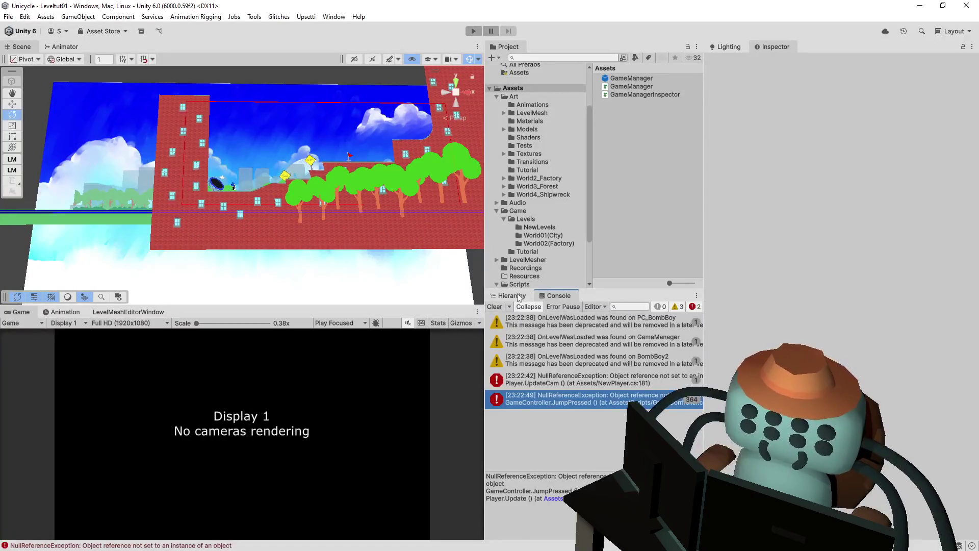
Show the scene hierarchy and inspect the GameManager prefab's fields.
left_click(519, 297)
scroll(563, 366, "down", 5)
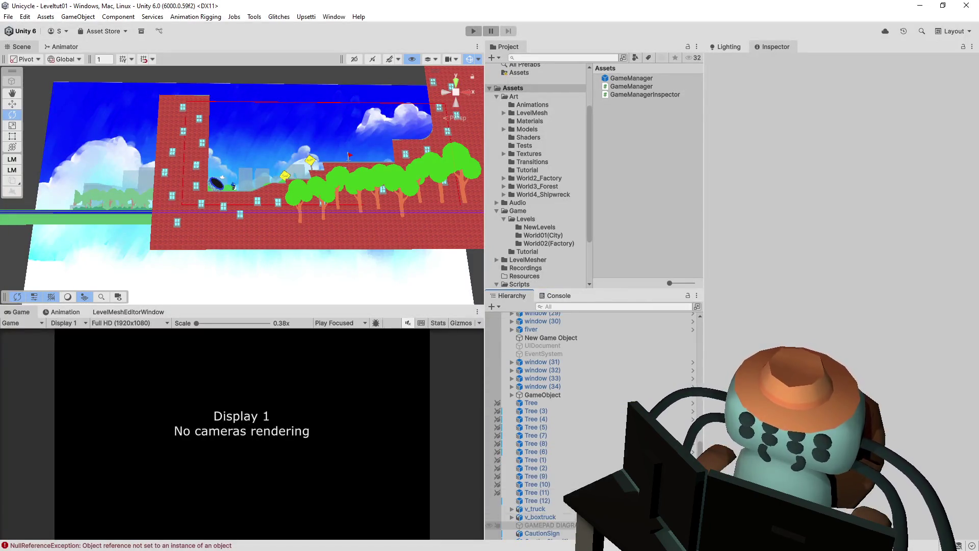
left_click(639, 79)
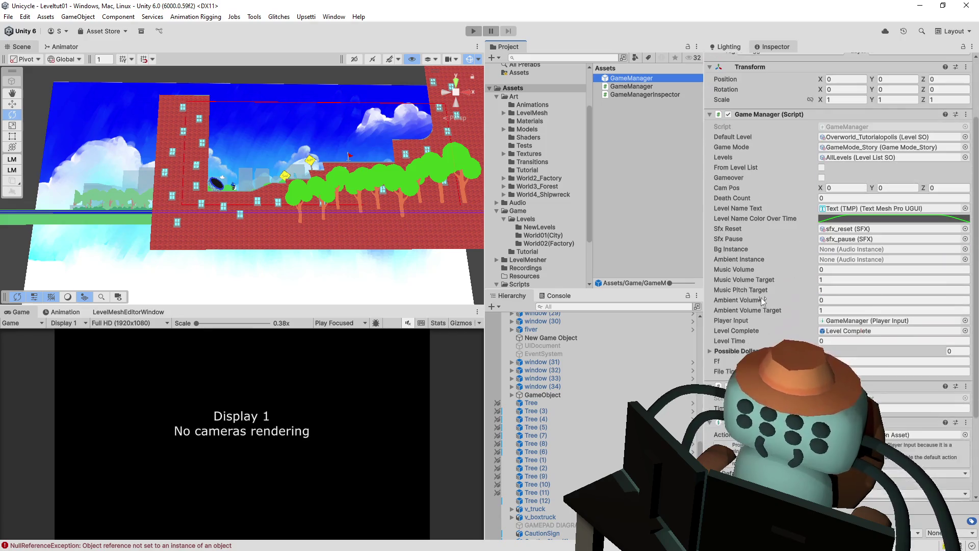
scroll(763, 301, "down", 4)
Search the project assets for 'overworld' and open the Overworld scene.
left_click(540, 57)
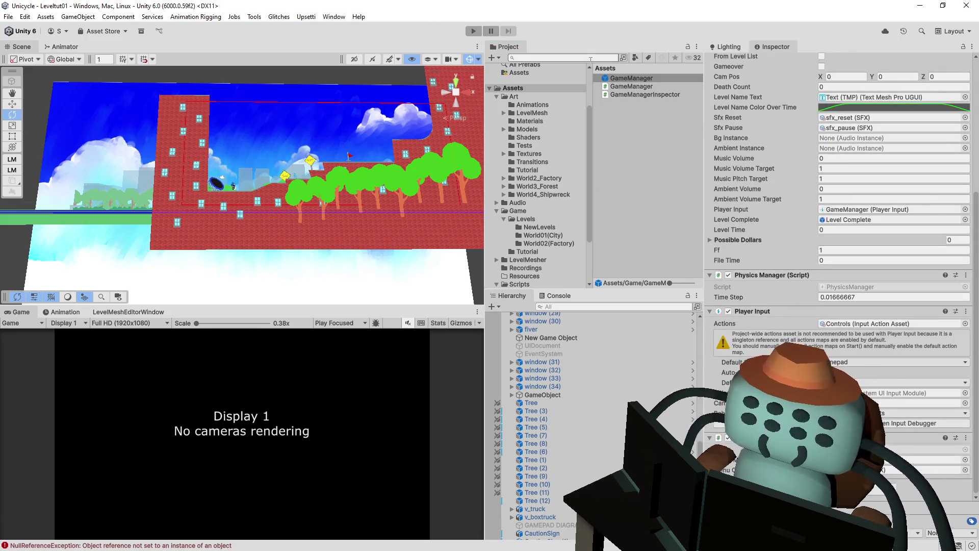
type("o")
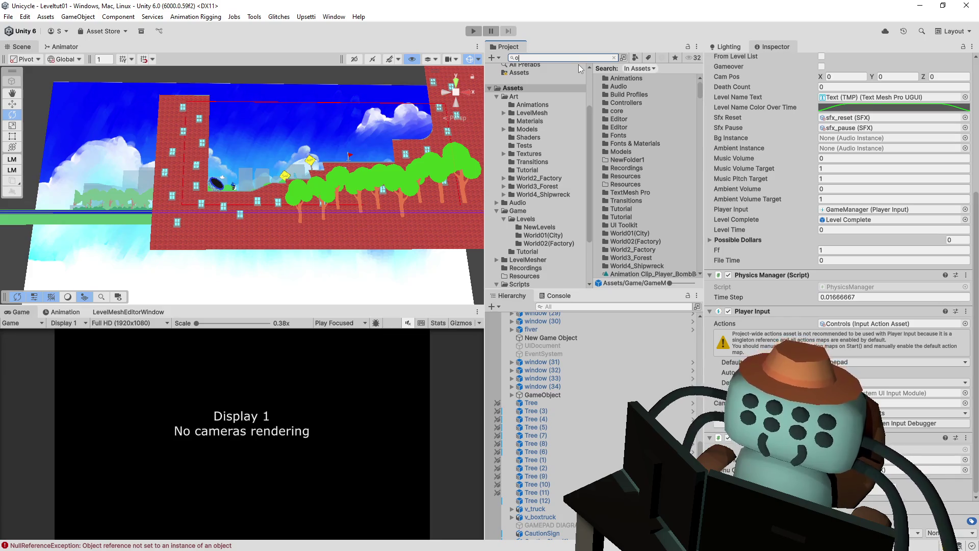
type("verworld")
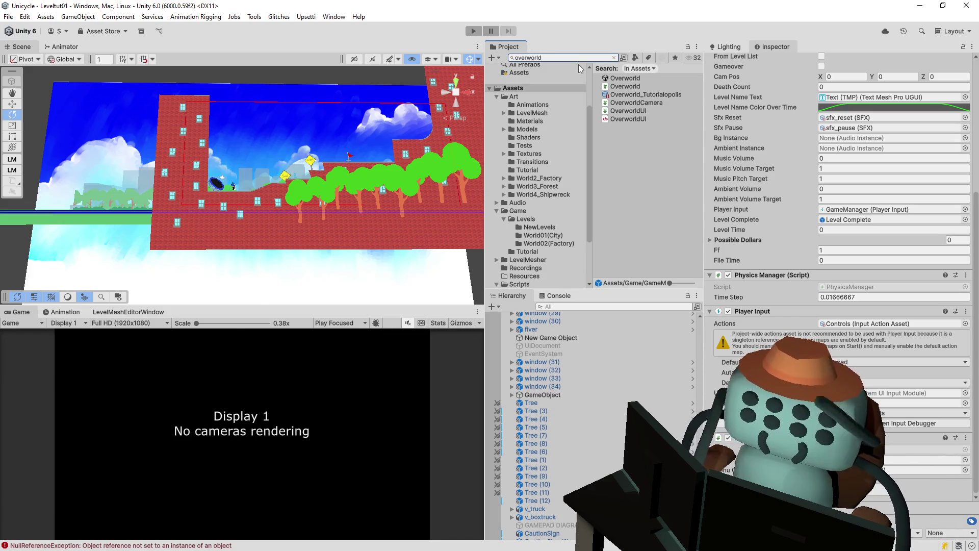
left_click(649, 79)
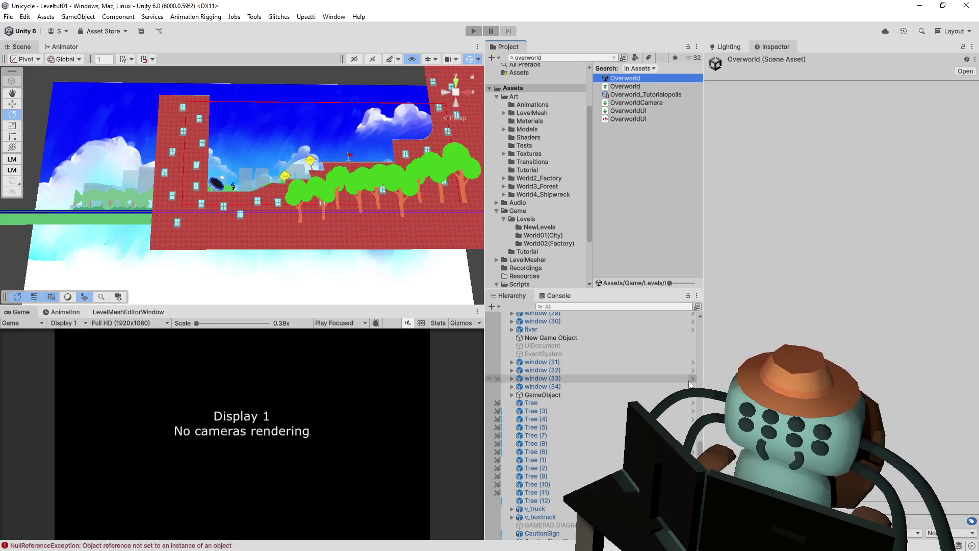
double_click(631, 77)
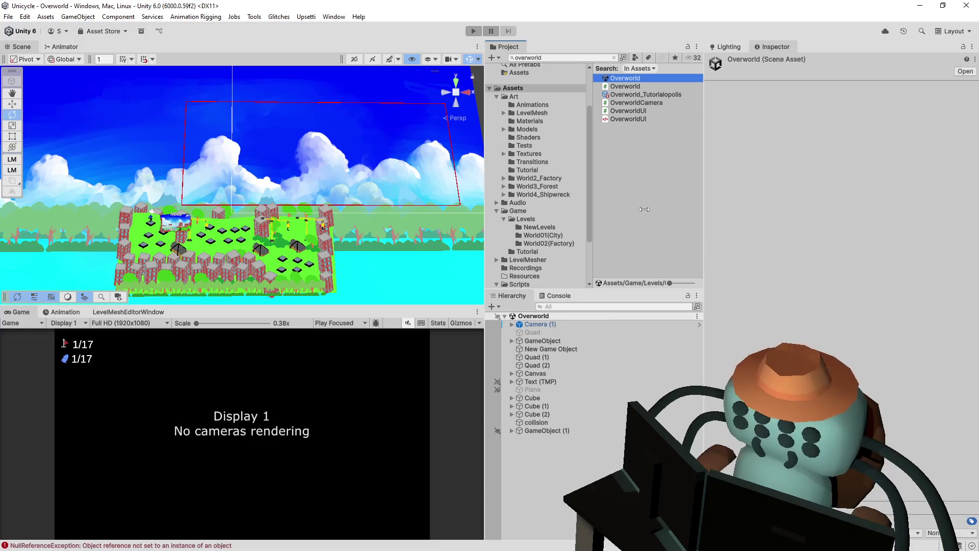
Play-test the Overworld scene and inspect Camera (1) and its level components.
left_click(442, 46)
left_click(471, 31)
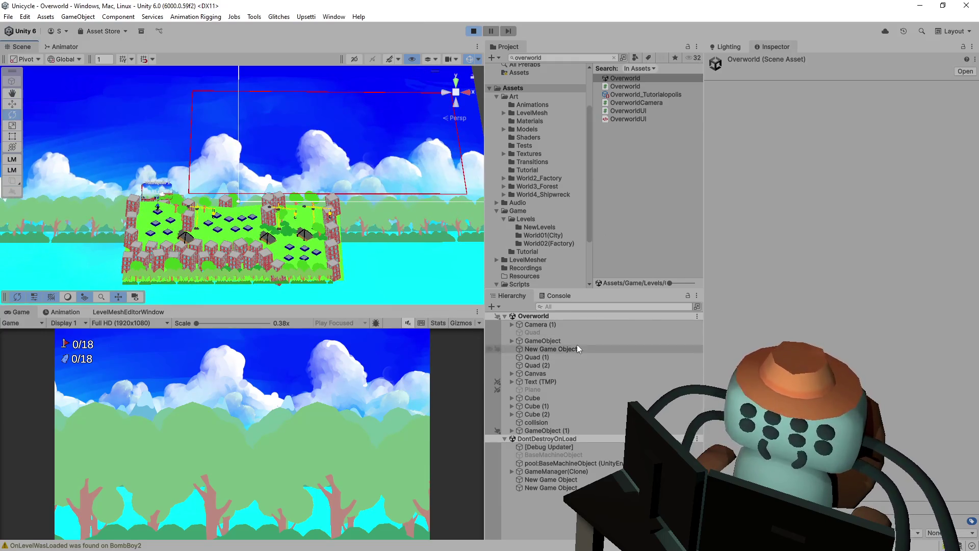
left_click(569, 323)
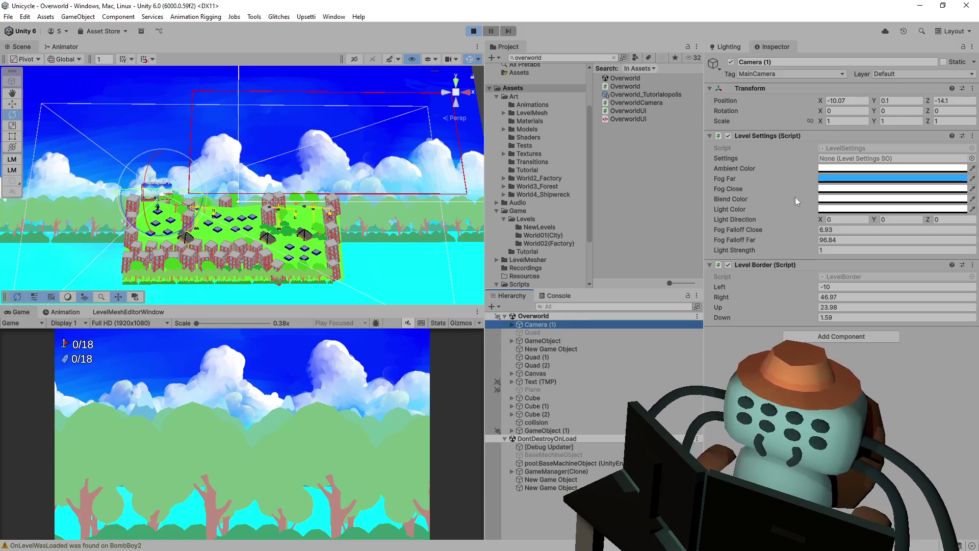
left_click(510, 324)
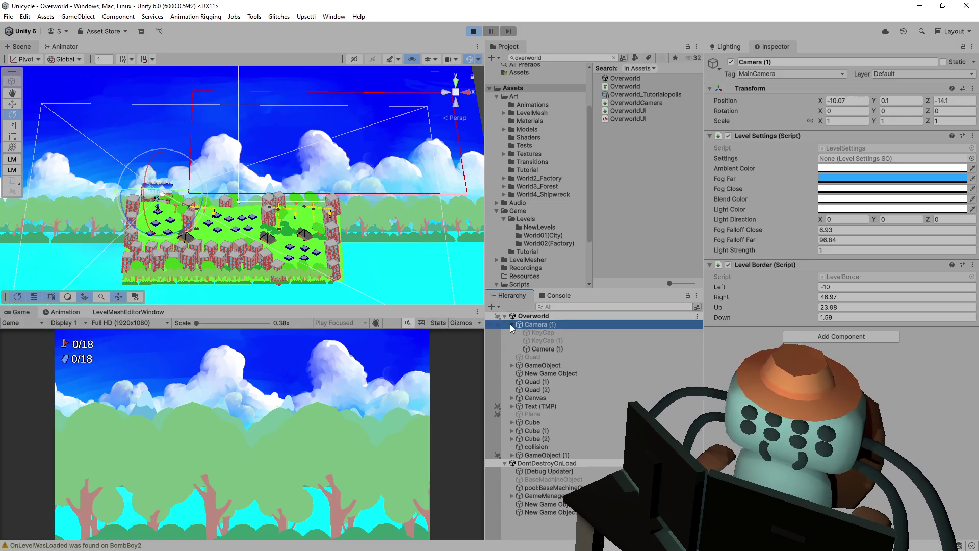
Inspect Camera (1)'s child camera and KeyCap (1), then return to Camera (1).
left_click(545, 349)
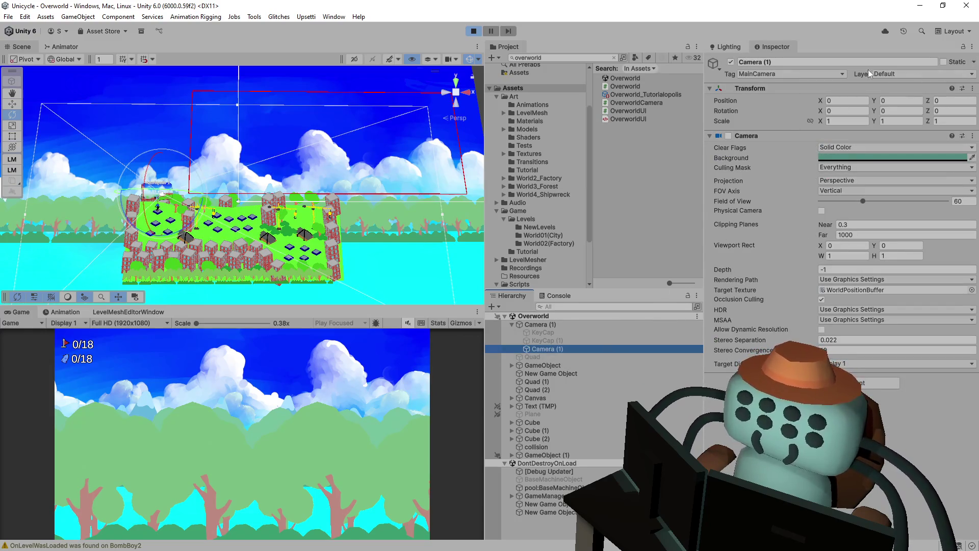
left_click(556, 341)
left_click(557, 349)
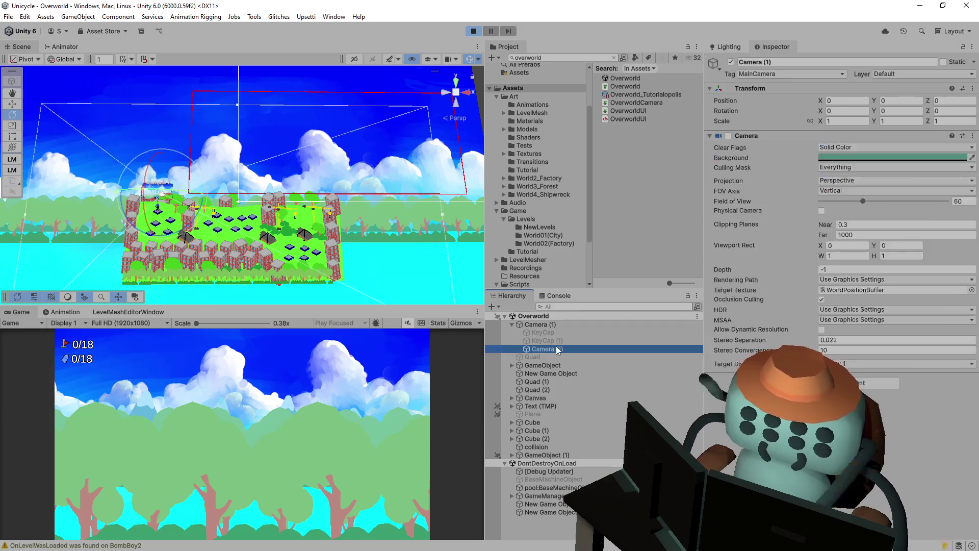
left_click(559, 341)
left_click(563, 333)
left_click(564, 325)
key("Left")
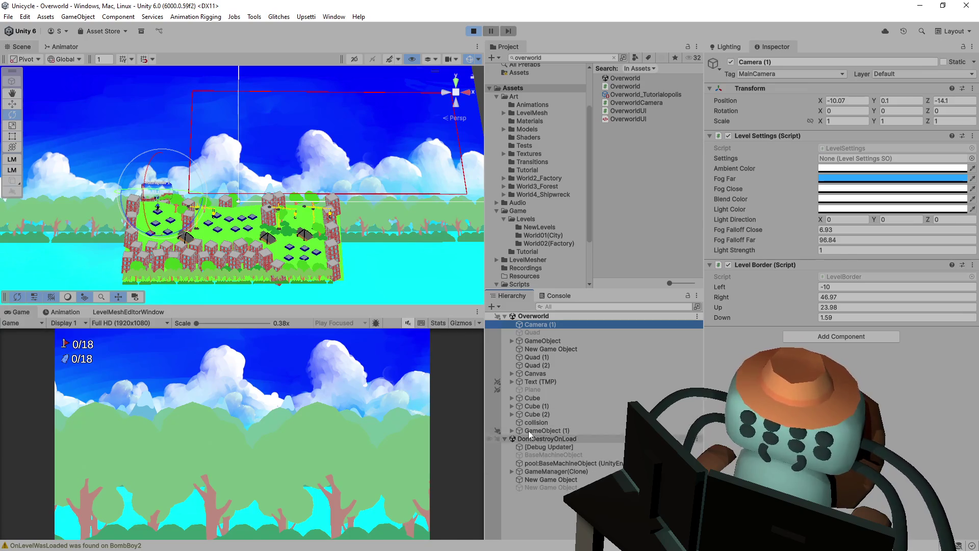
Stop the play-test and select the child camera under Camera (1).
left_click(399, 396)
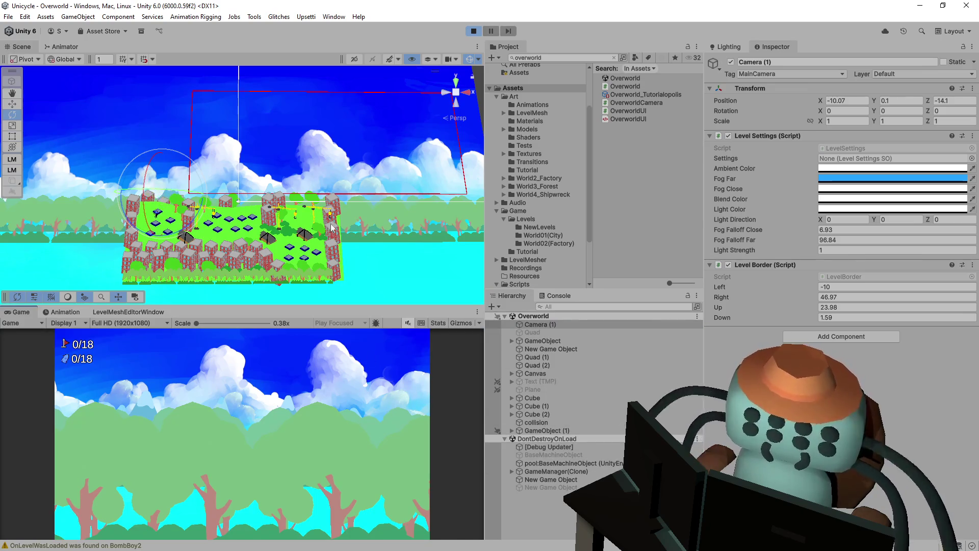
left_click(483, 28)
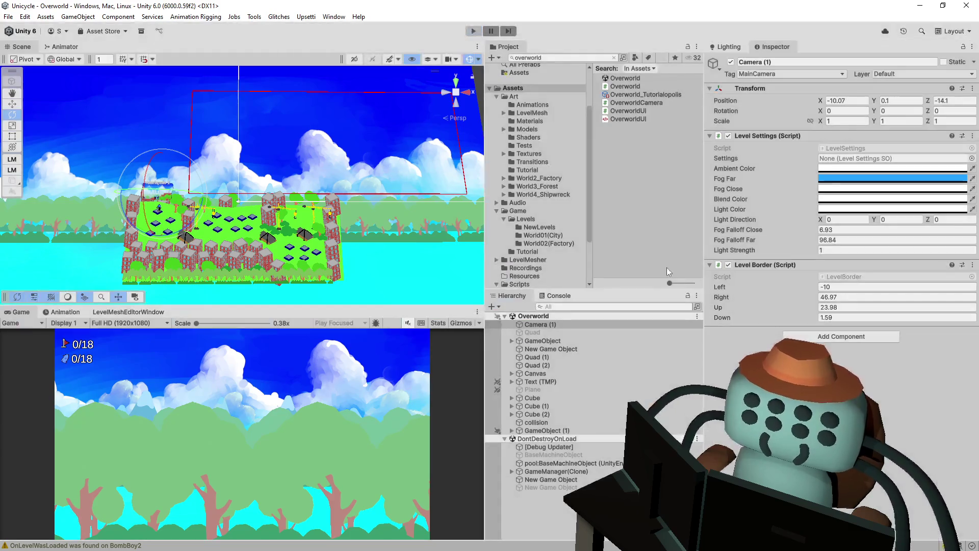
left_click(550, 349)
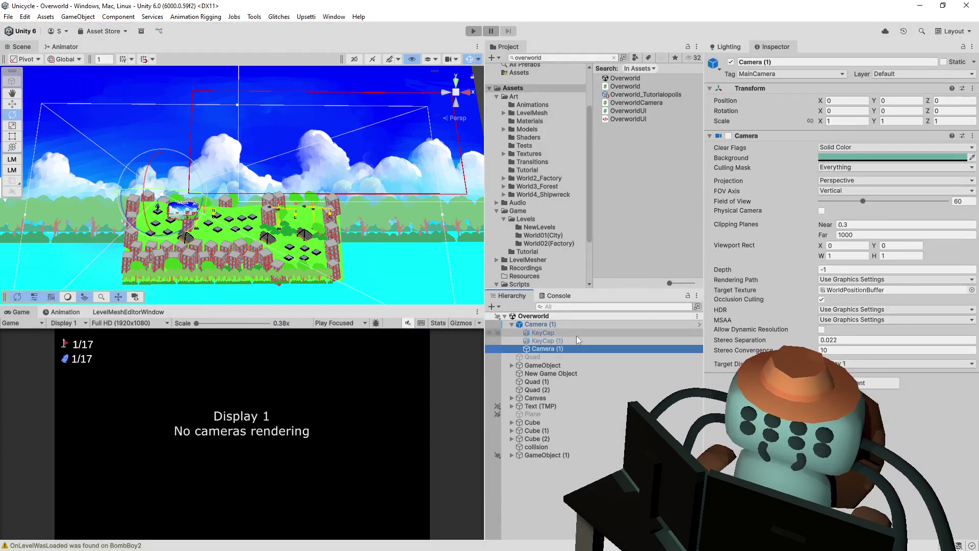
Delete the child camera and the KeyCap objects under Camera (1).
left_click(576, 334, "ctrl")
key("Delete")
key("Delete")
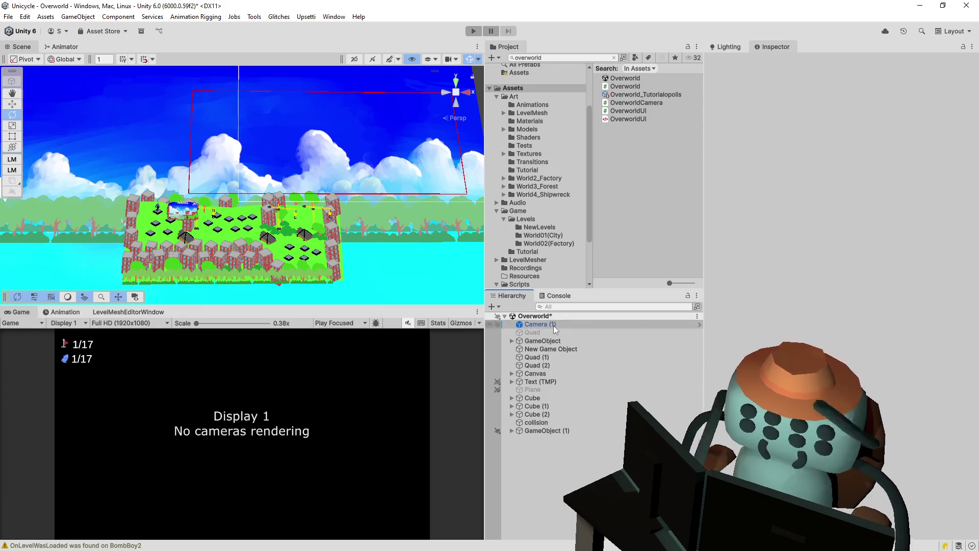
left_click(553, 325)
Rename Camera (1) to LevelData in the Inspector.
left_click(794, 61)
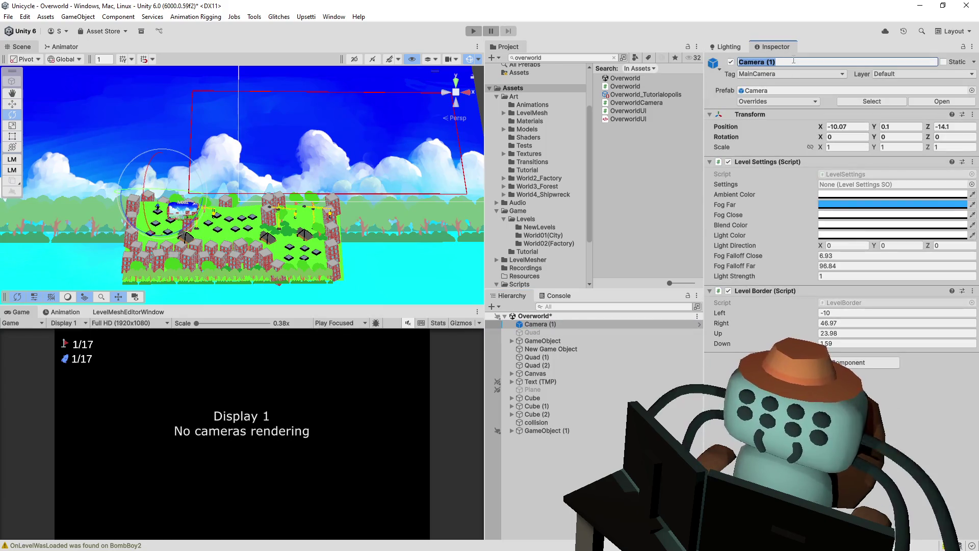
type("LevelData")
key("Return")
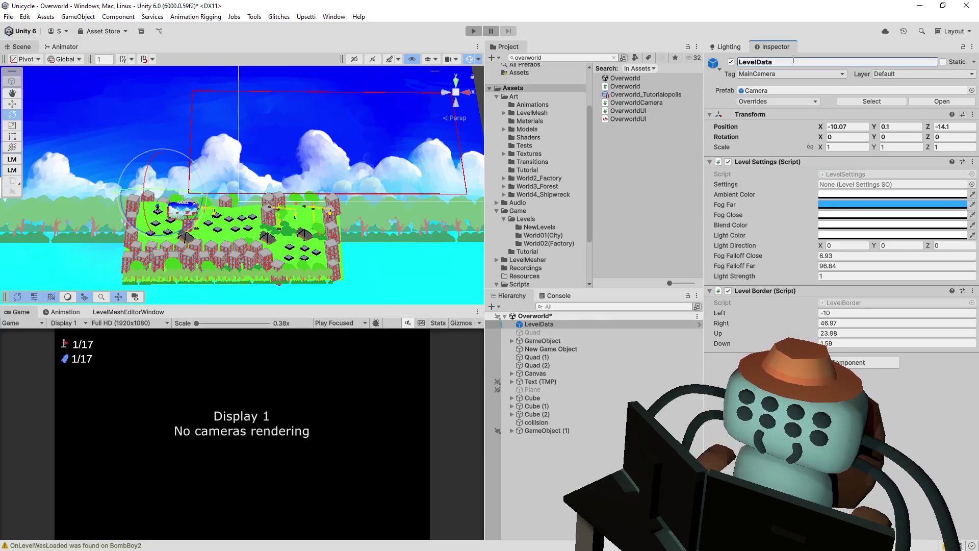
Save the Overworld scene and apply all overrides to the Camera prefab.
key("ctrl+s")
left_click(795, 102)
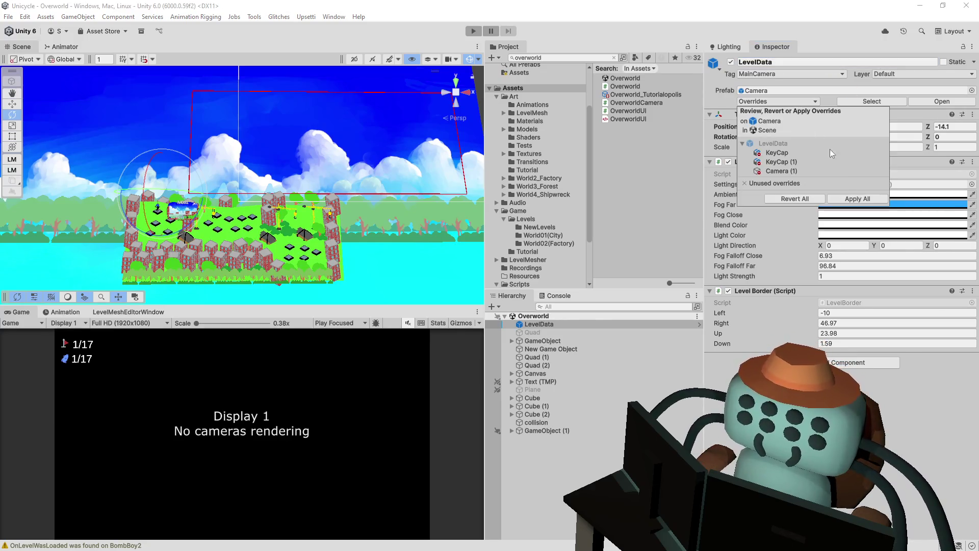
left_click(857, 200)
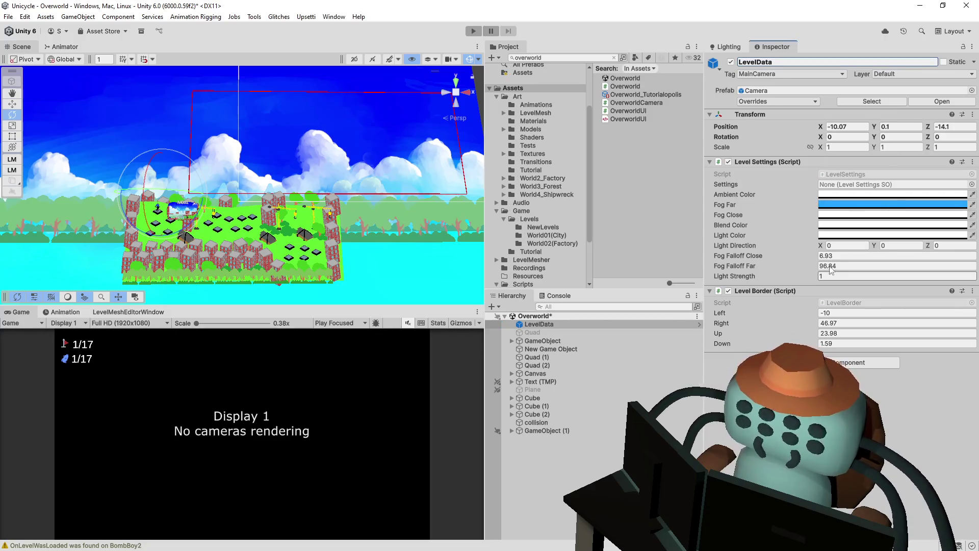
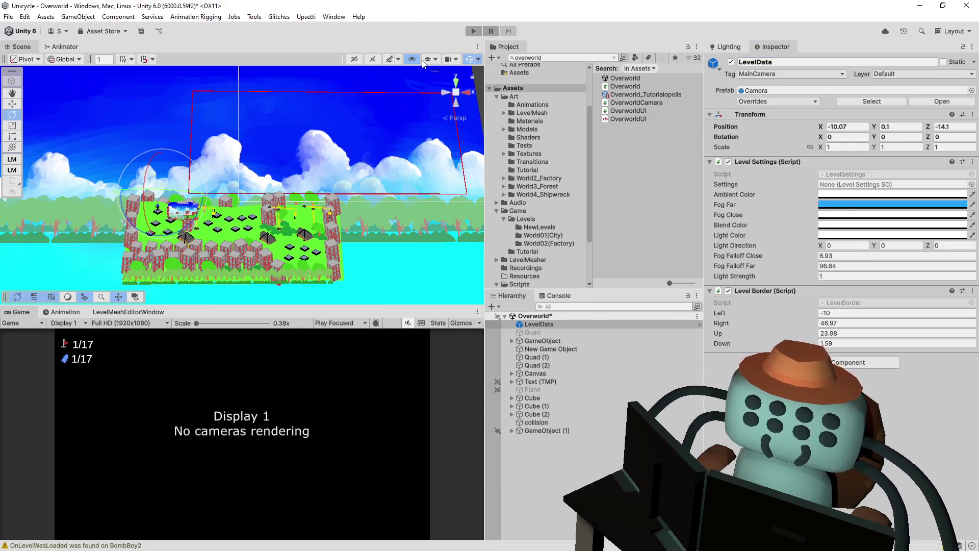
Reset LevelData's Transform position from -10.07, 0.1, -14.1 to 0, 0, 0.
mouse_move(375, 143)
left_mouse_down()
mouse_move(391, 187)
mouse_move(408, 197)
left_mouse_up()
left_click(833, 128)
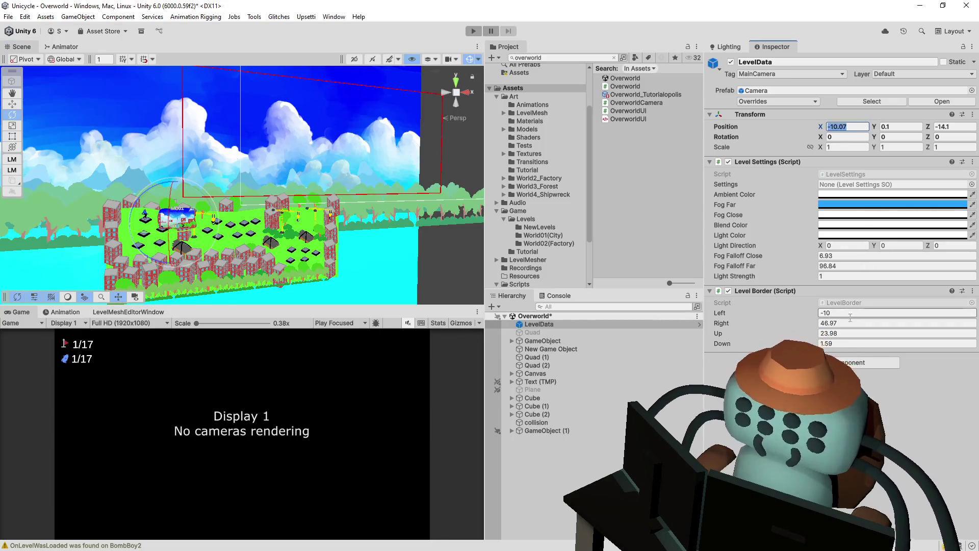
type("0")
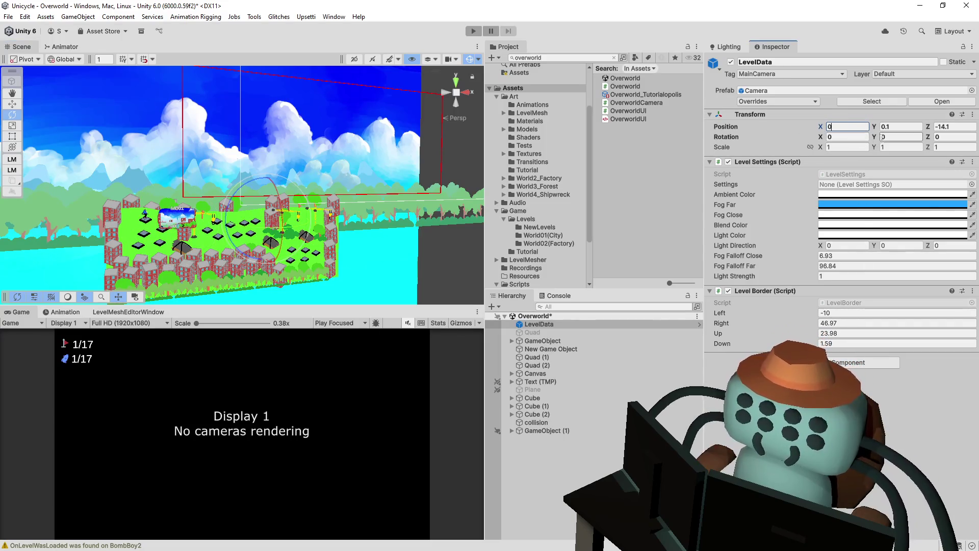
left_click(904, 128)
type("0")
key("Tab")
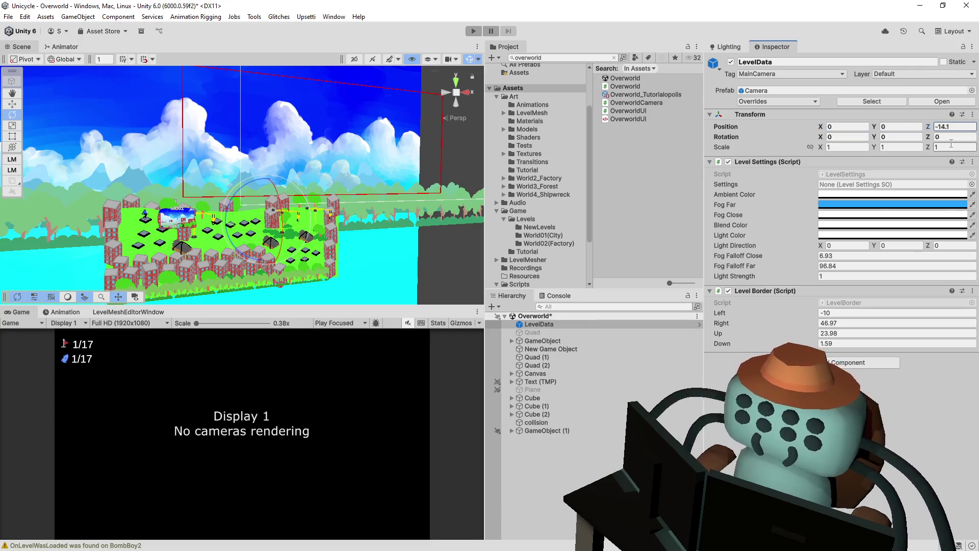
type("0")
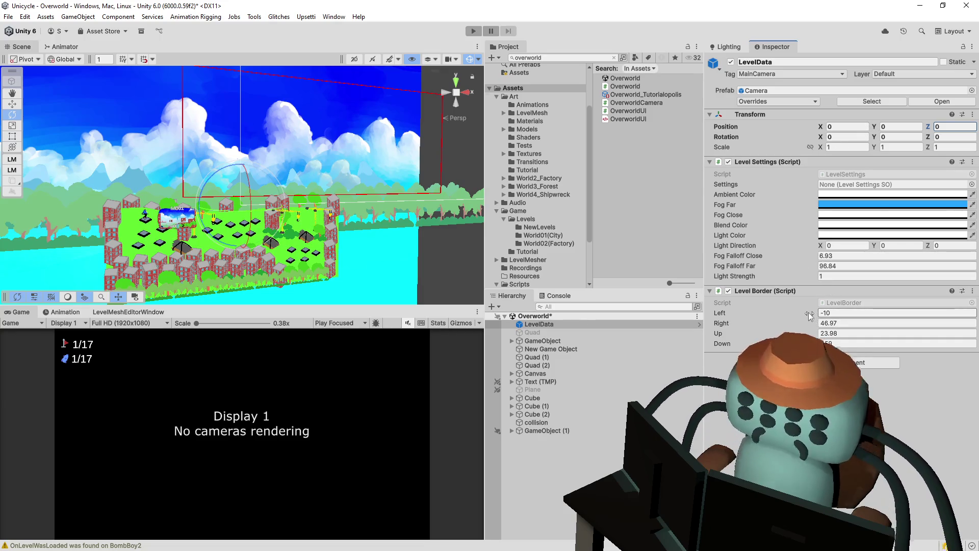
Set Level Border to Left -20.98, Down -13.33 and Right 18.4, then run the game.
left_click_drag(810, 315, 722, 328)
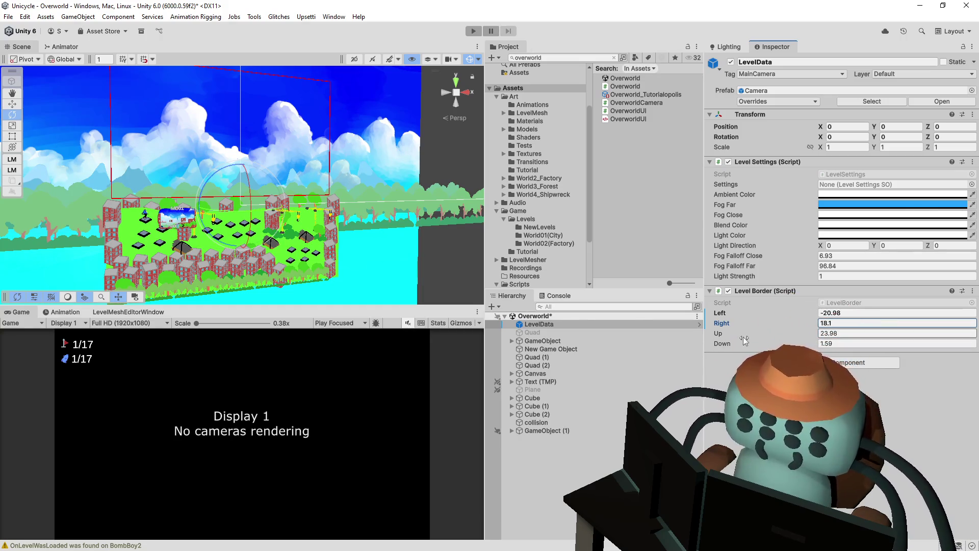
left_click_drag(748, 339, 538, 307)
mouse_move(224, 176)
left_mouse_down()
mouse_move(341, 191)
mouse_move(393, 221)
left_mouse_up()
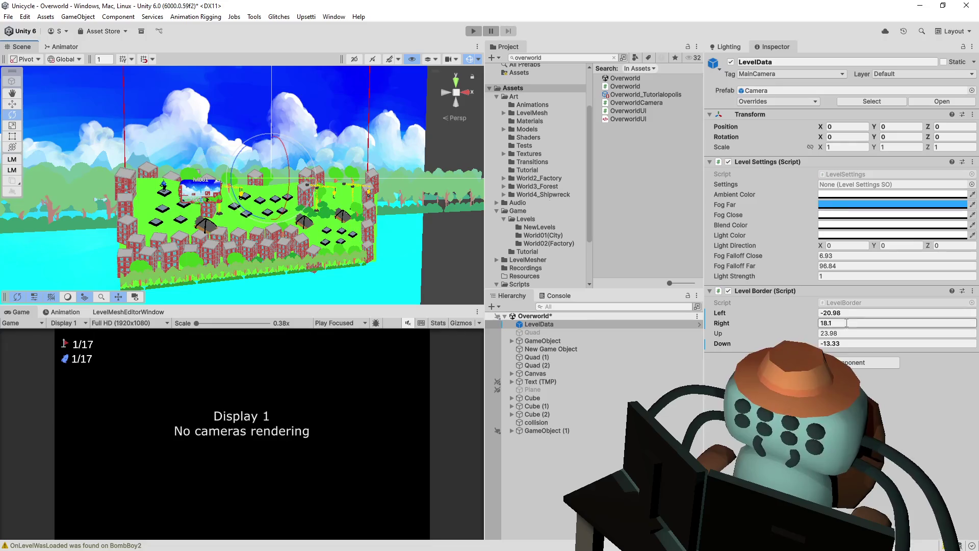
left_click_drag(779, 323, 815, 317)
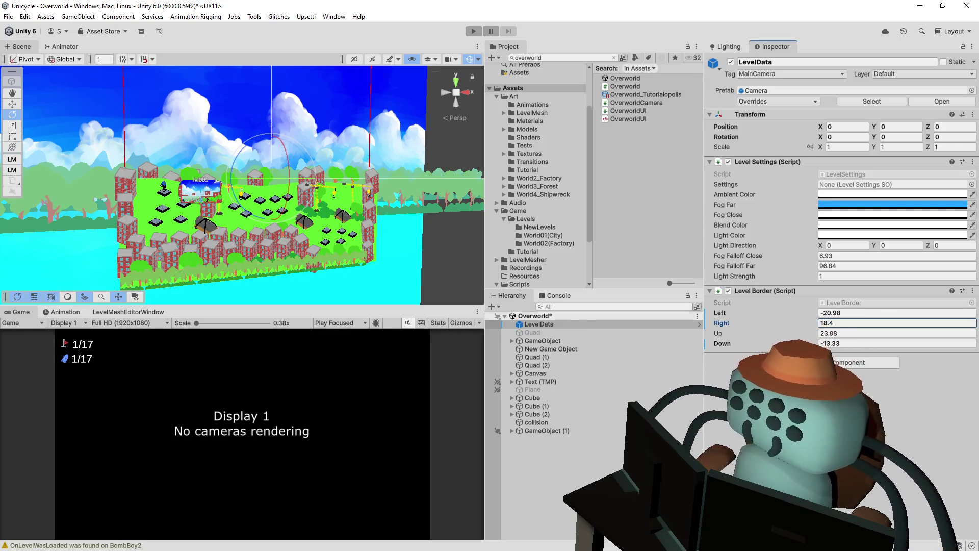
left_click(430, 30)
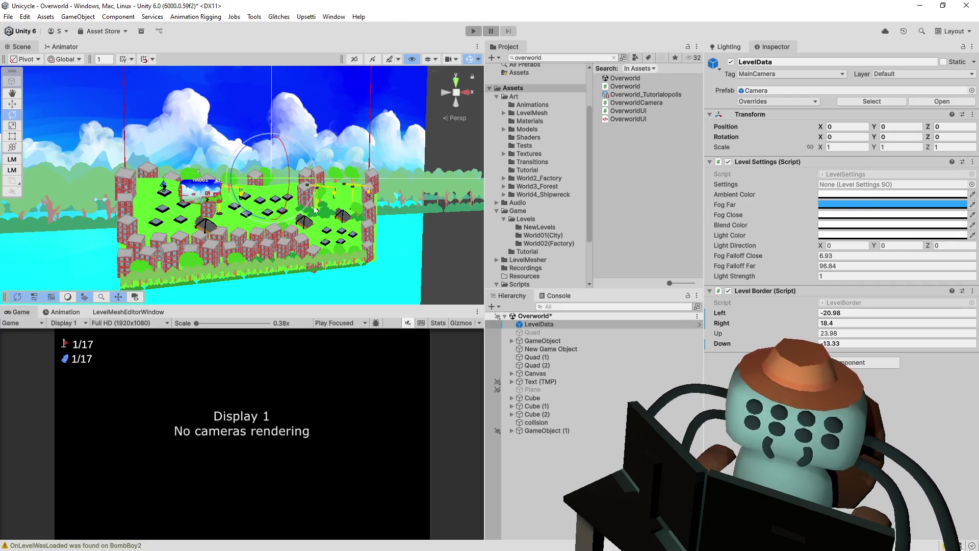
left_click(473, 31)
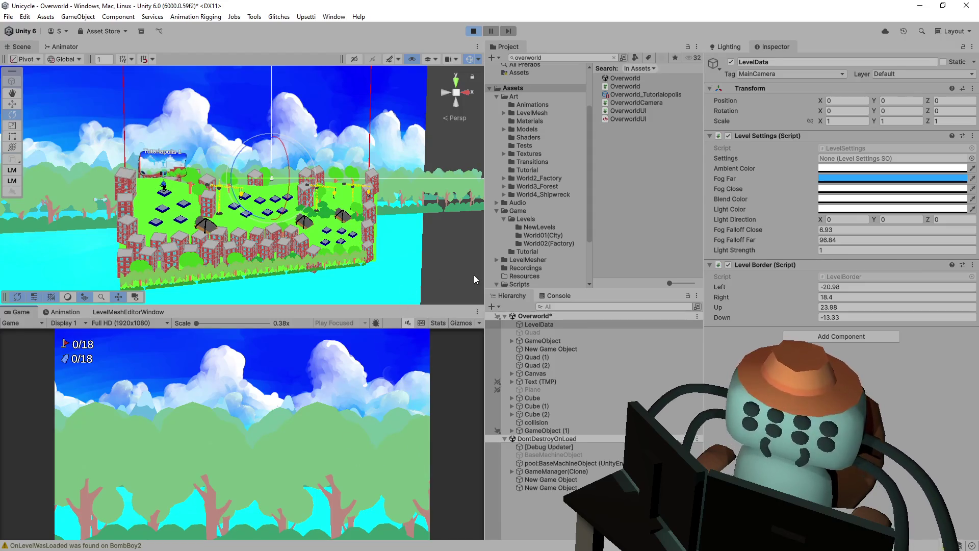
Stop Play mode and orbit the Scene view in closer to the level.
left_click(474, 31)
left_click_drag(357, 129, 329, 135)
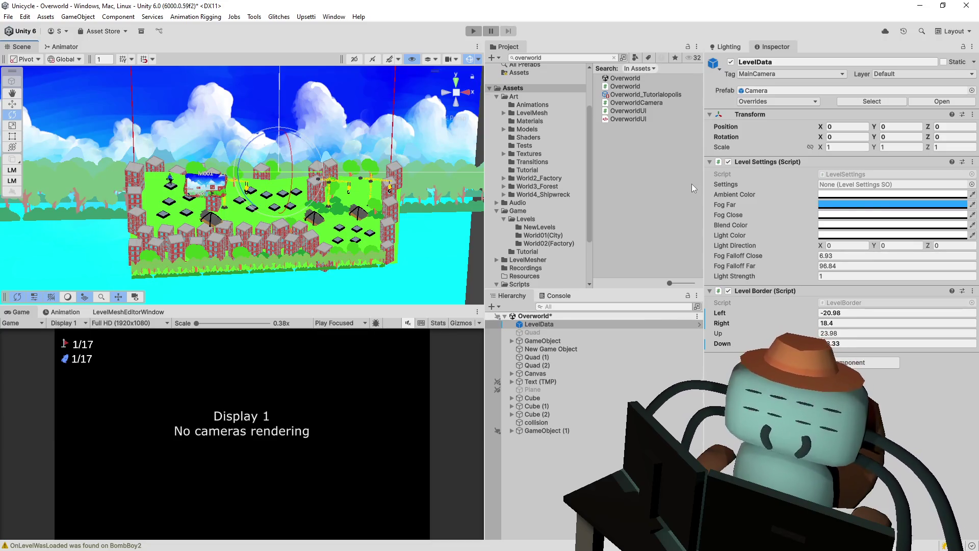
left_click_drag(286, 194, 414, 203)
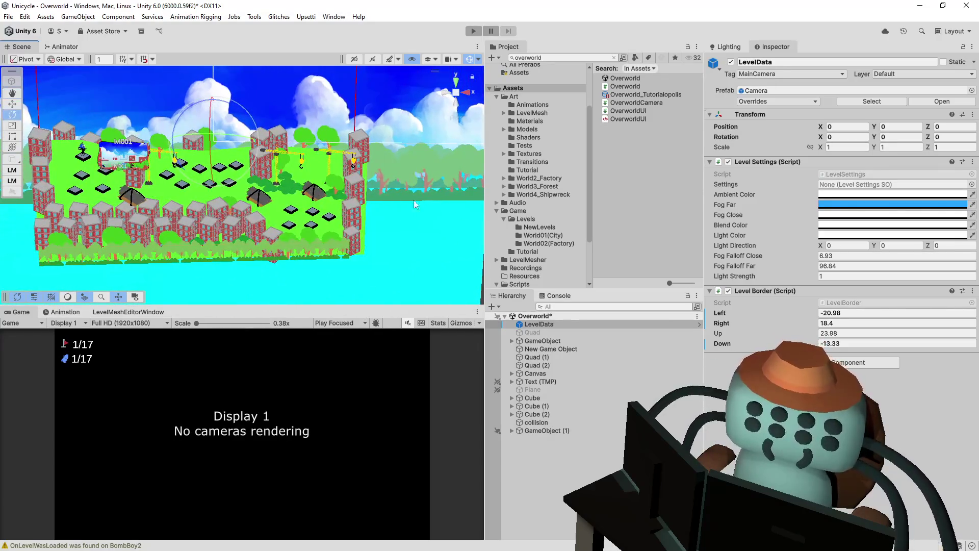
left_click(474, 31)
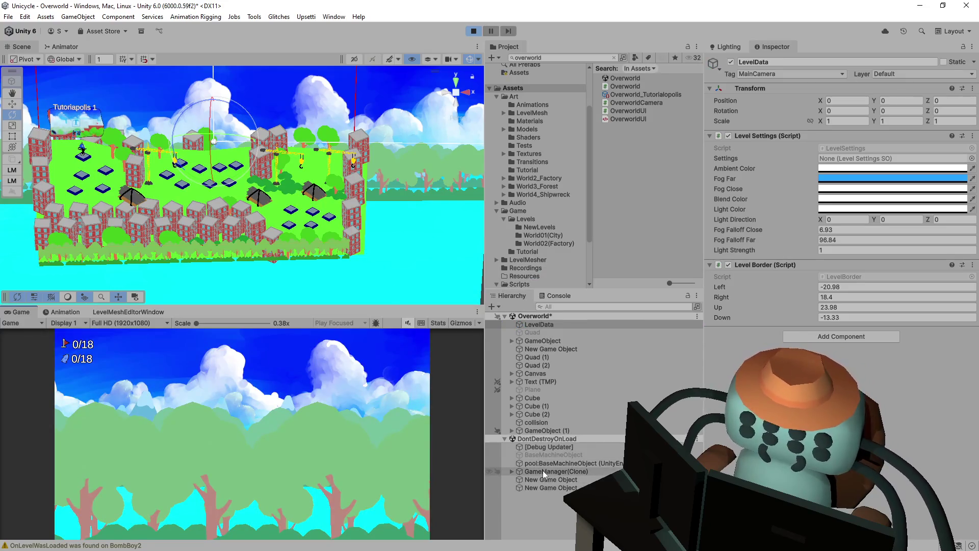
left_click(512, 471)
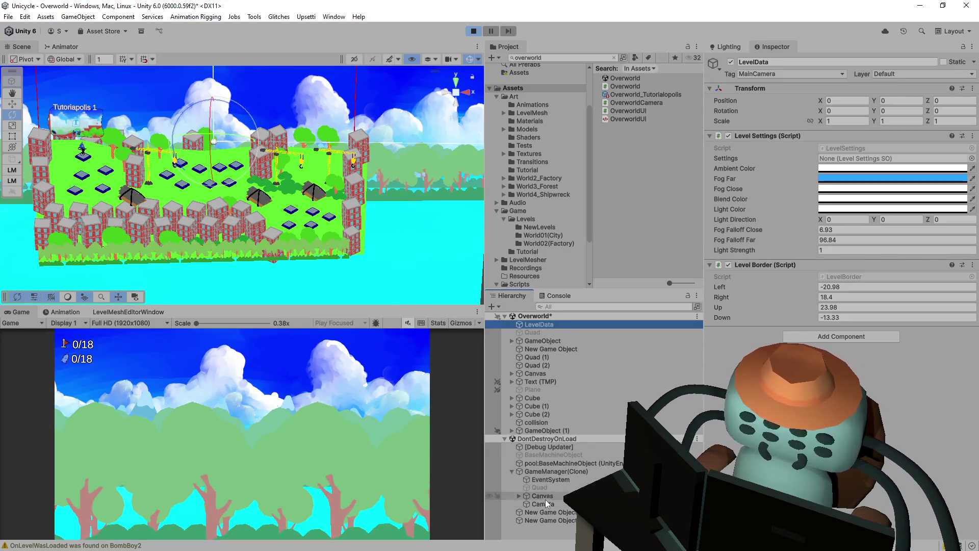
left_click(543, 504)
left_click(730, 62)
left_click(730, 63)
key("ctrl+p")
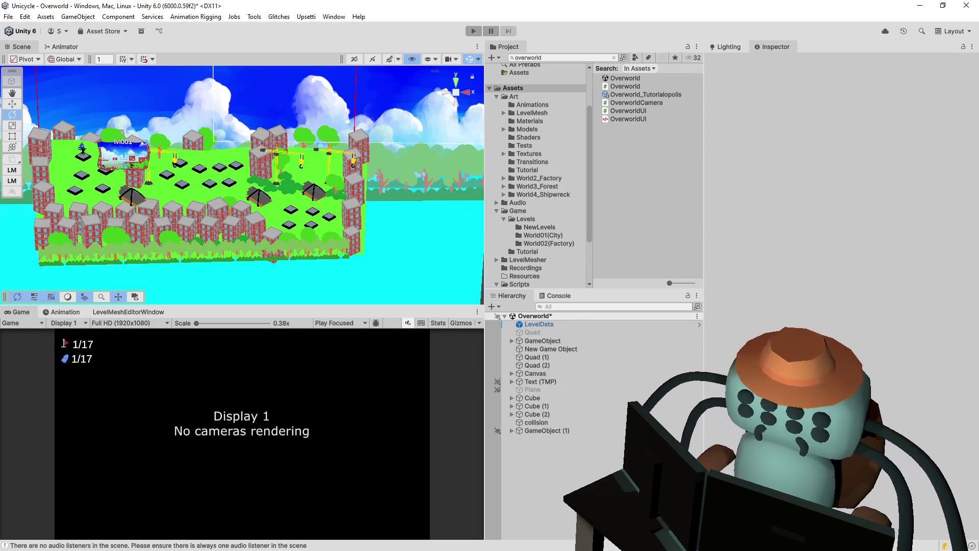
left_click(586, 430)
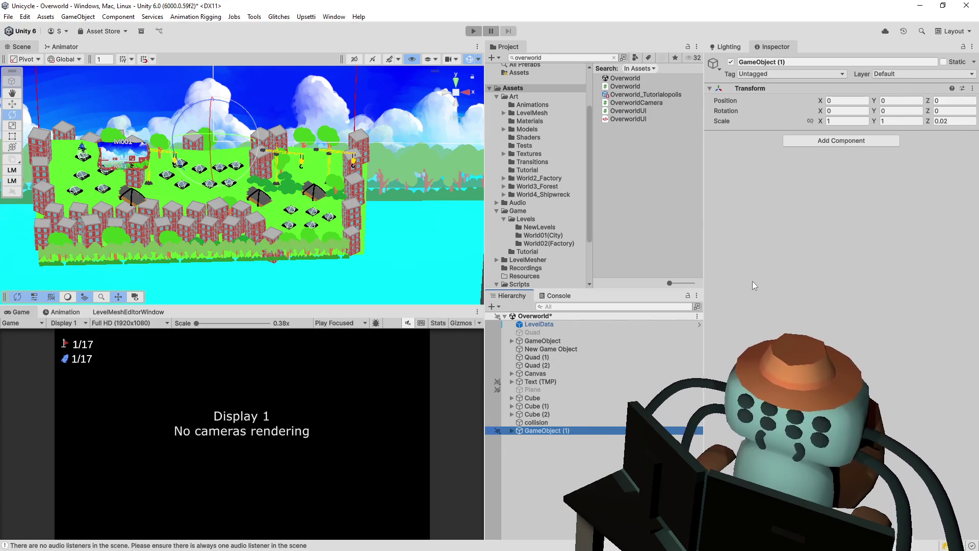
Expand GameObject (1) to review its Bush and building children, then collapse it.
left_click(512, 430)
scroll(549, 435, "down", 3)
scroll(543, 436, "down", 2)
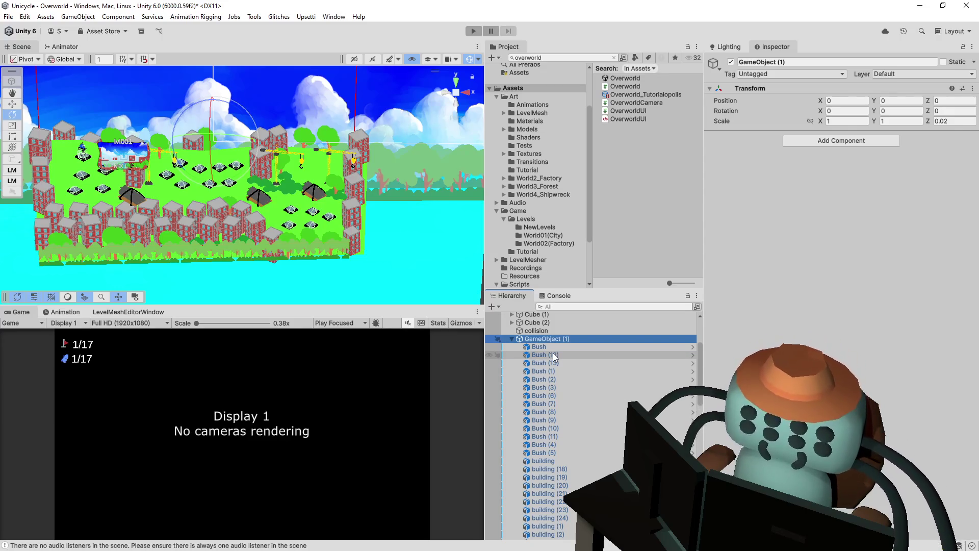
scroll(553, 354, "up", 2)
scroll(552, 353, "up", 2)
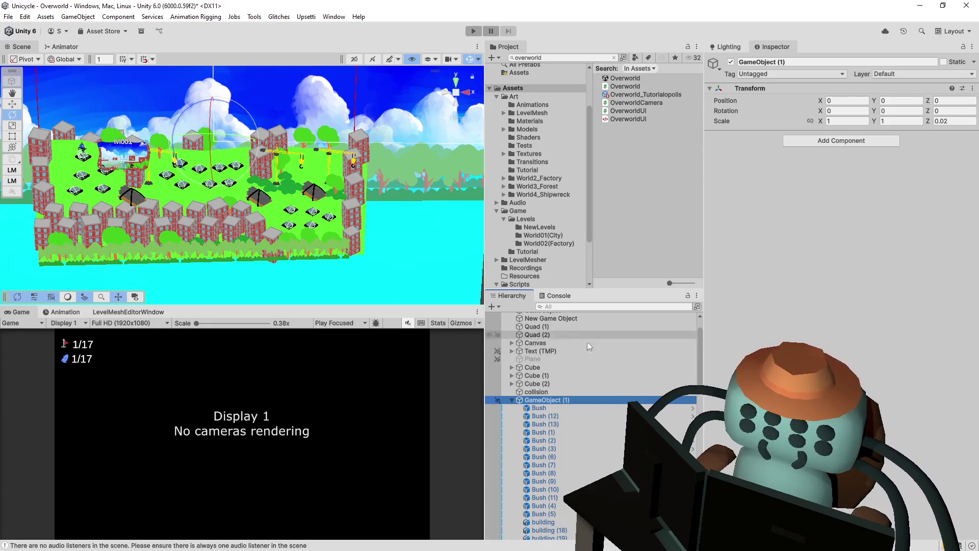
left_click(511, 400)
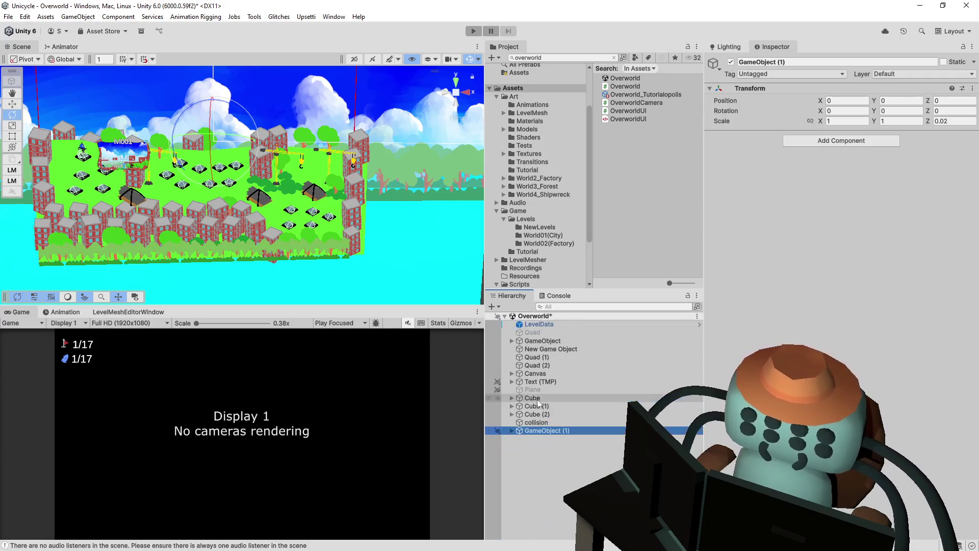
Orbit the Scene view and briefly expand and collapse GameObject's children.
mouse_move(330, 129)
left_mouse_down()
mouse_move(278, 147)
mouse_move(327, 141)
mouse_move(328, 150)
left_mouse_up()
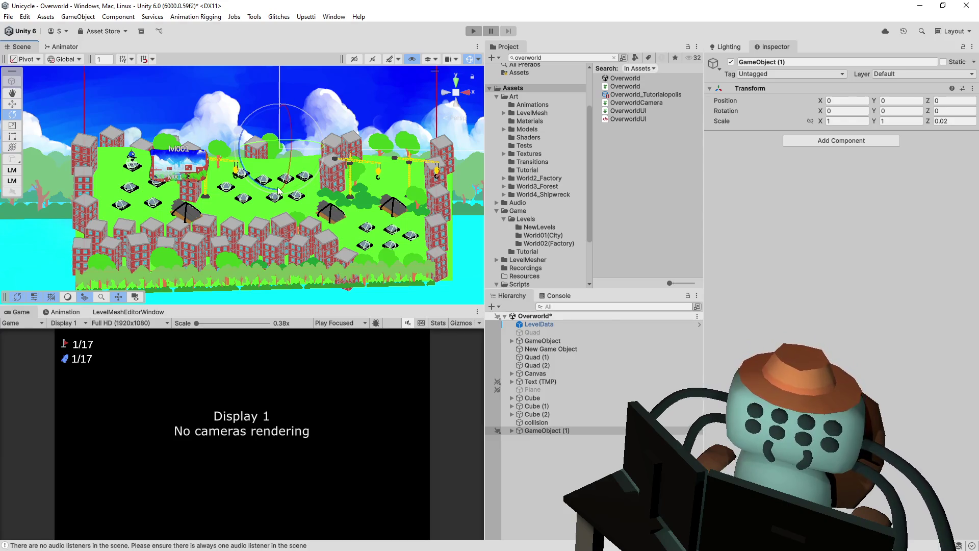
scroll(393, 196, "down", 3)
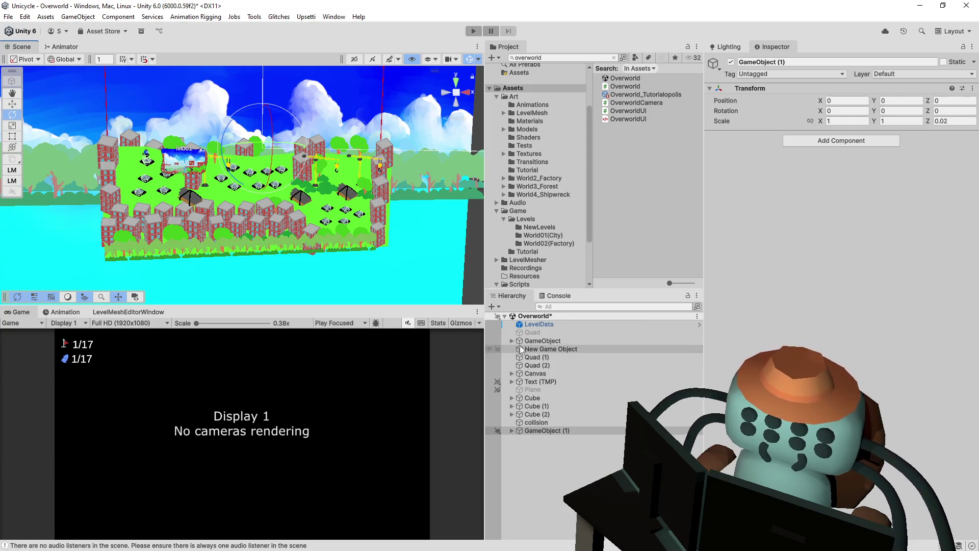
left_click(512, 341)
left_click(511, 341)
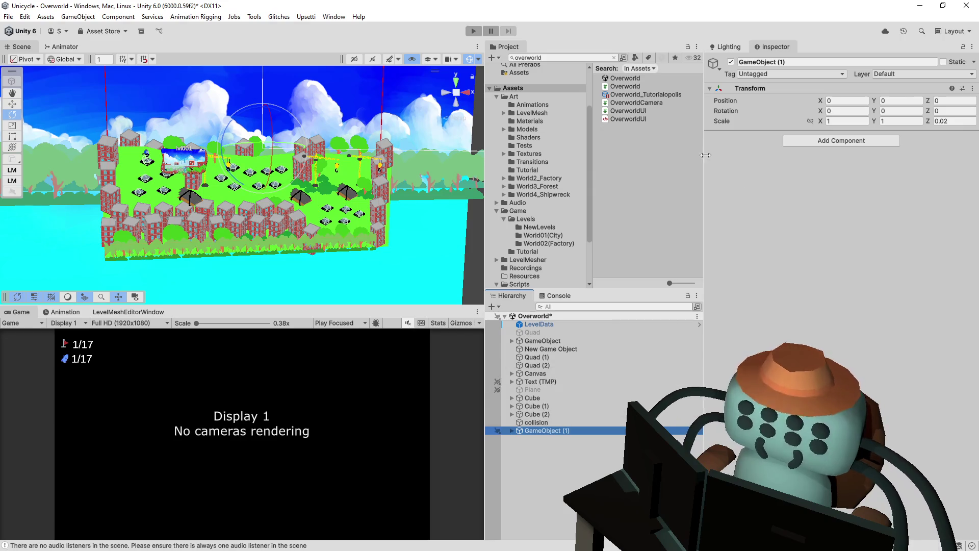
left_click(592, 58)
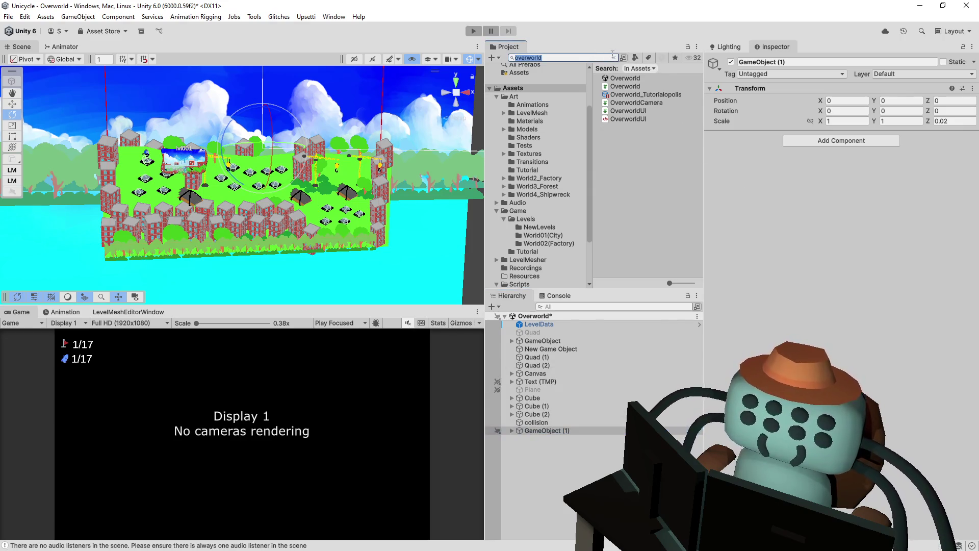
Search the project for 'gamemanager' and inspect the GameManager prefab.
type("gamemanage")
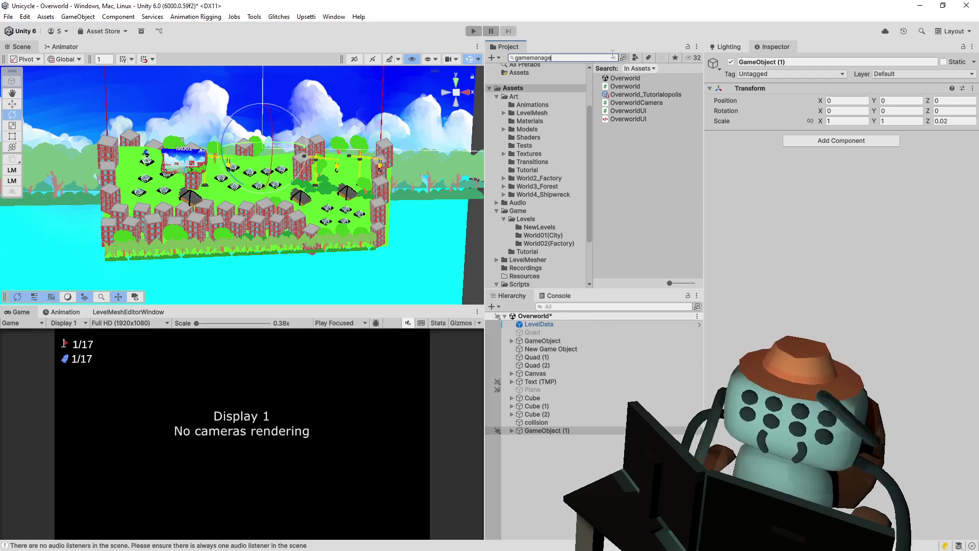
type("r")
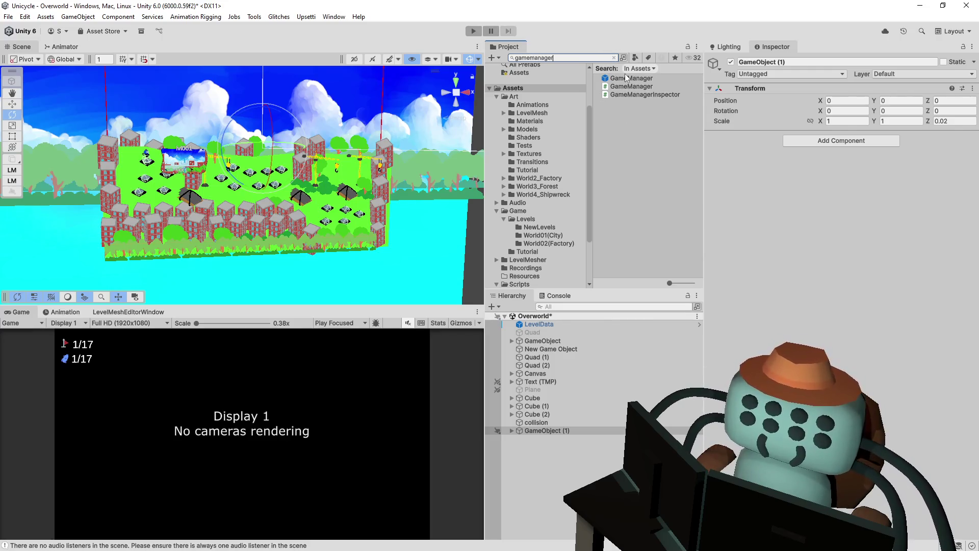
left_click(626, 77)
scroll(789, 294, "down", 2)
scroll(789, 293, "down", 4)
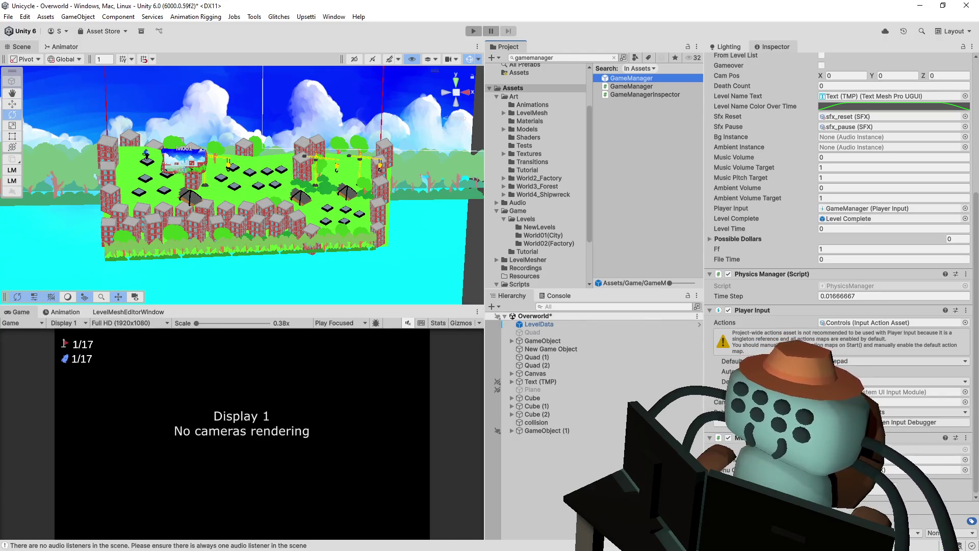
Re-inspect LevelData's components, then select the GameManager search result again.
left_click(560, 32)
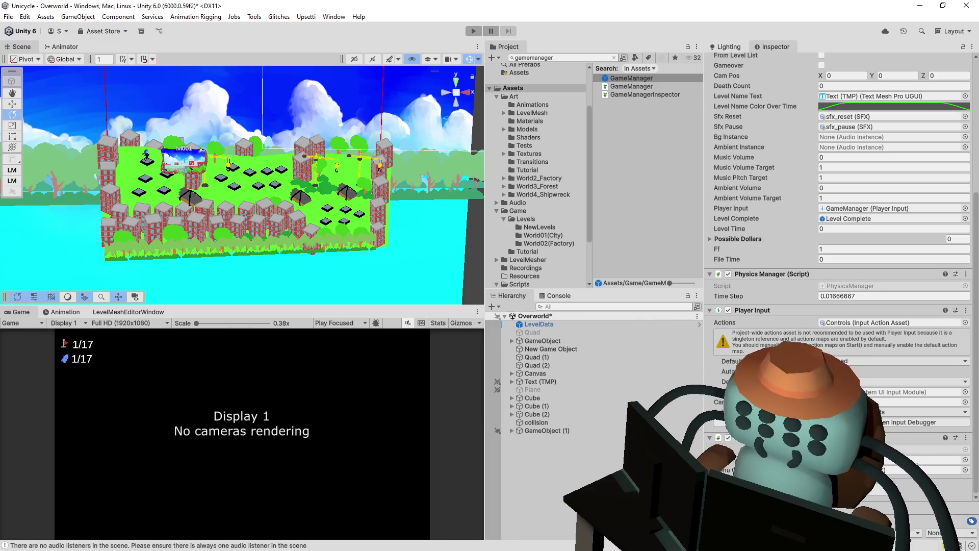
scroll(842, 168, "up", 2)
scroll(842, 169, "down", 2)
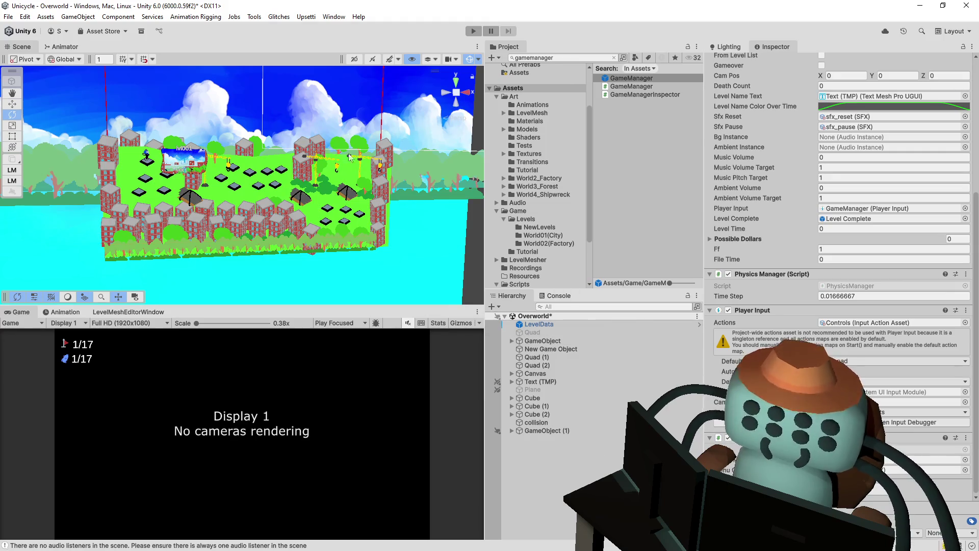
left_click(587, 326)
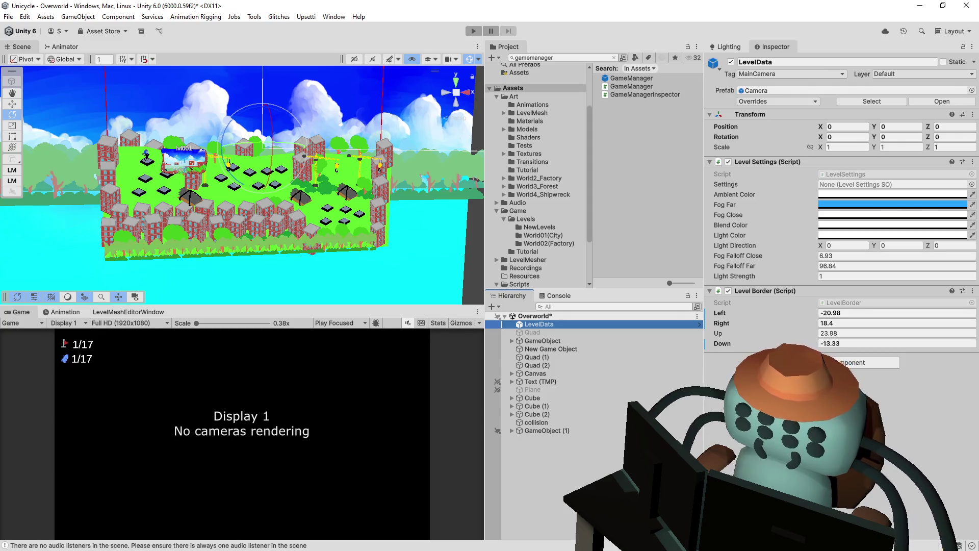
left_click(631, 86)
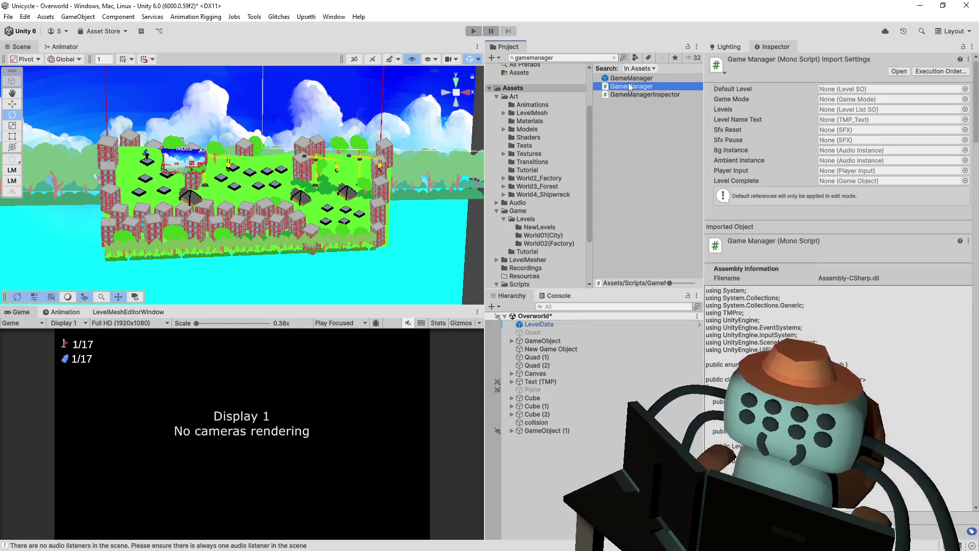
Open the GameManager prefab, add a component to its Camera, and open its script.
double_click(631, 79)
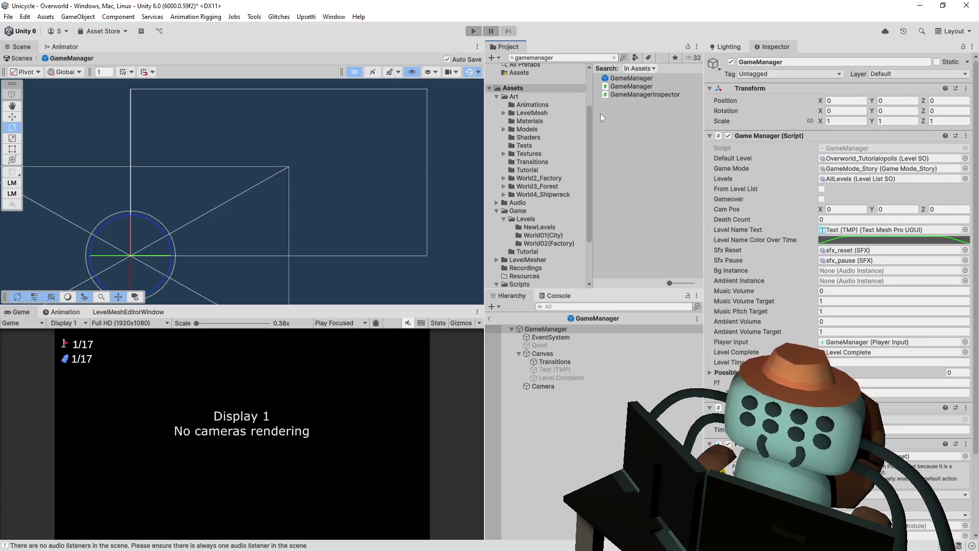
left_click(545, 386)
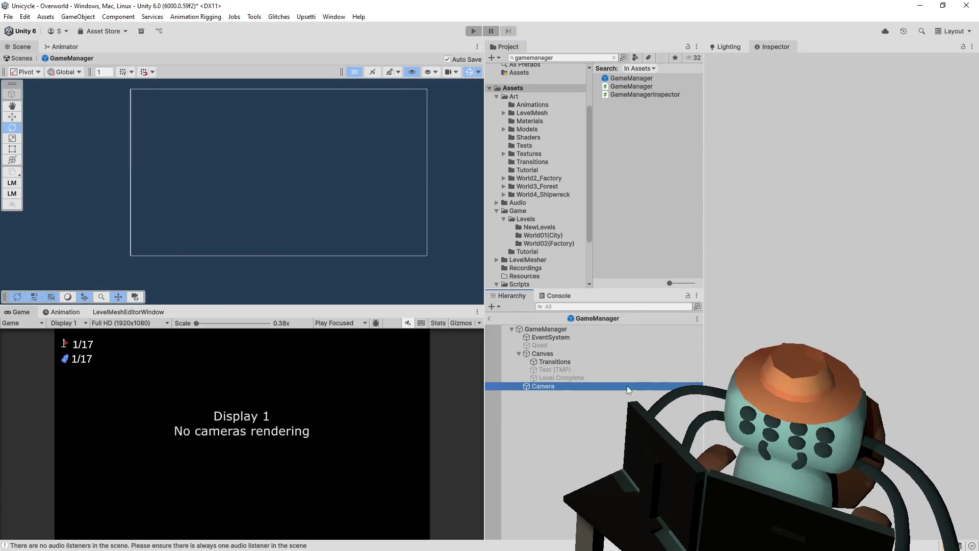
left_click(847, 394)
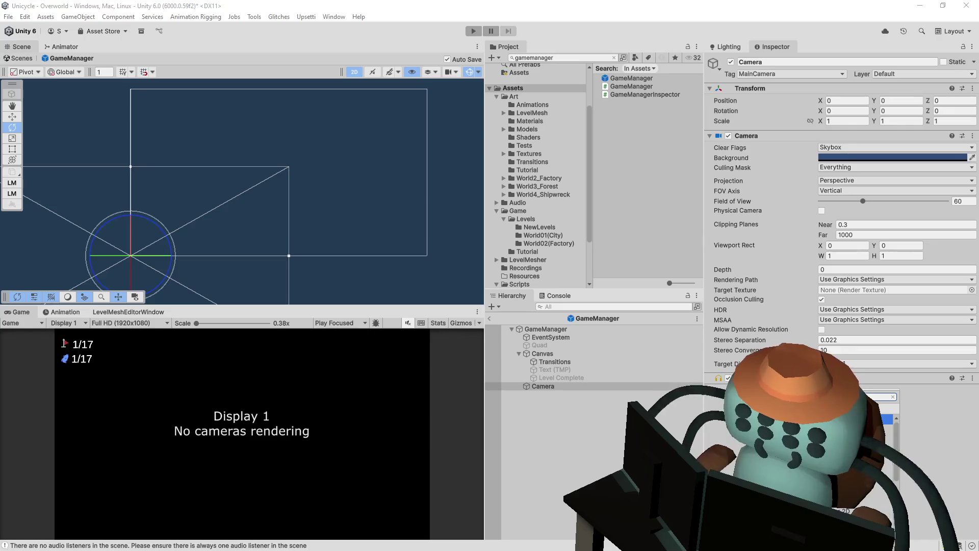
key("Return")
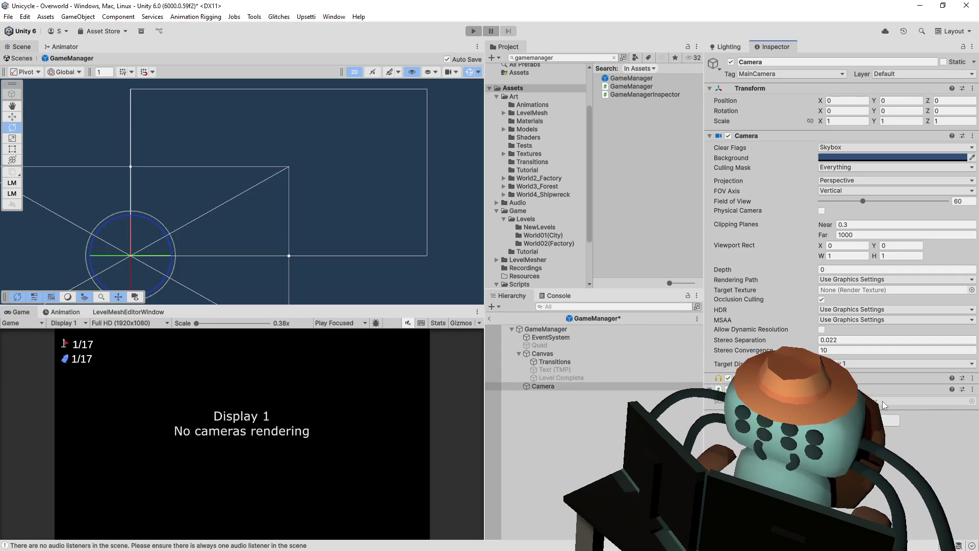
double_click(882, 402)
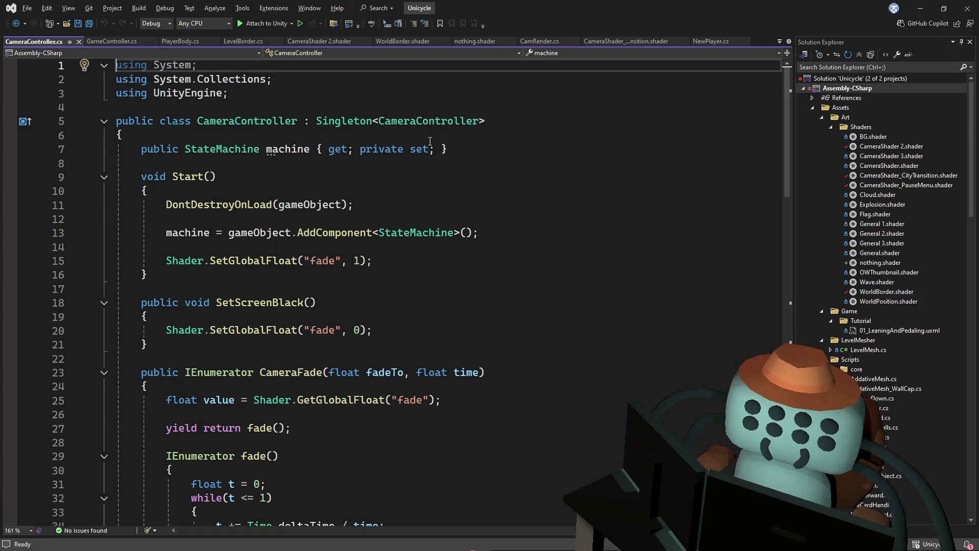
Read through CameraController.cs in Visual Studio, then return to Unity.
scroll(419, 173, "down", 1)
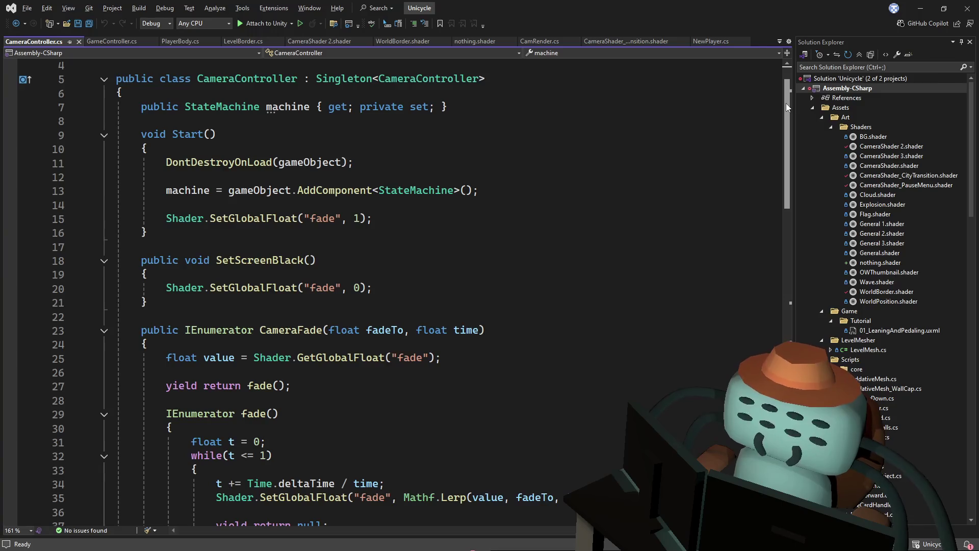
scroll(785, 103, "up", 1)
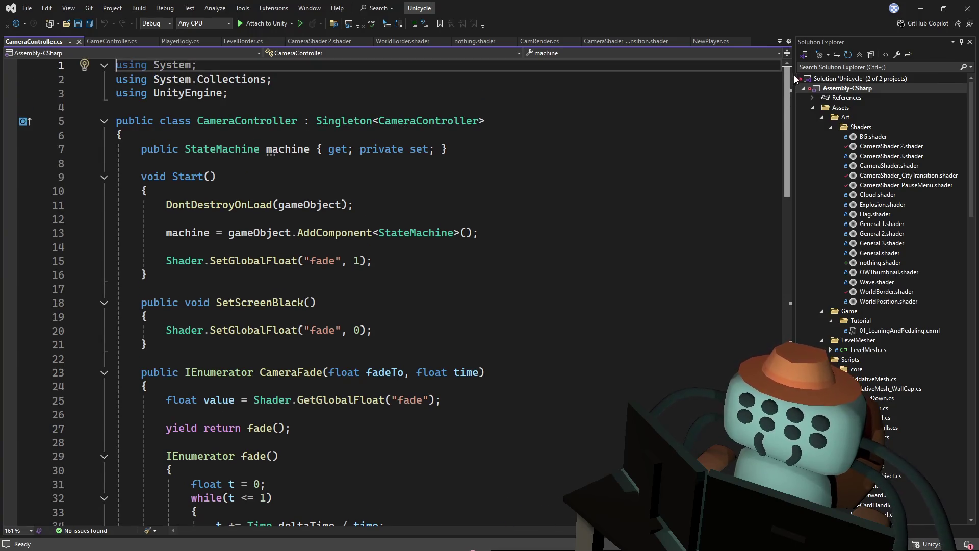
scroll(785, 93, "down", 1)
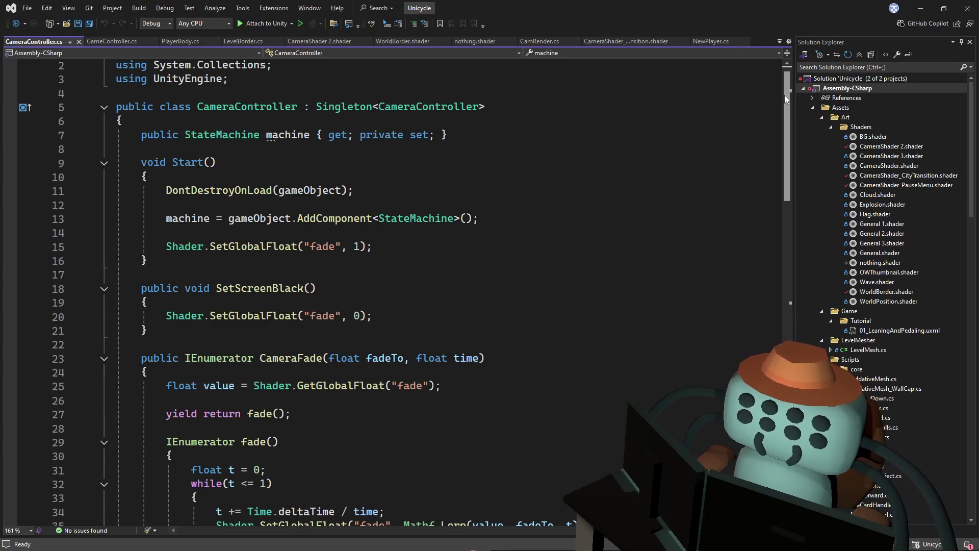
mouse_move(784, 95)
left_mouse_down()
mouse_move(772, 180)
mouse_move(785, 310)
mouse_move(809, 255)
mouse_move(819, 97)
left_mouse_up()
left_click(720, 108)
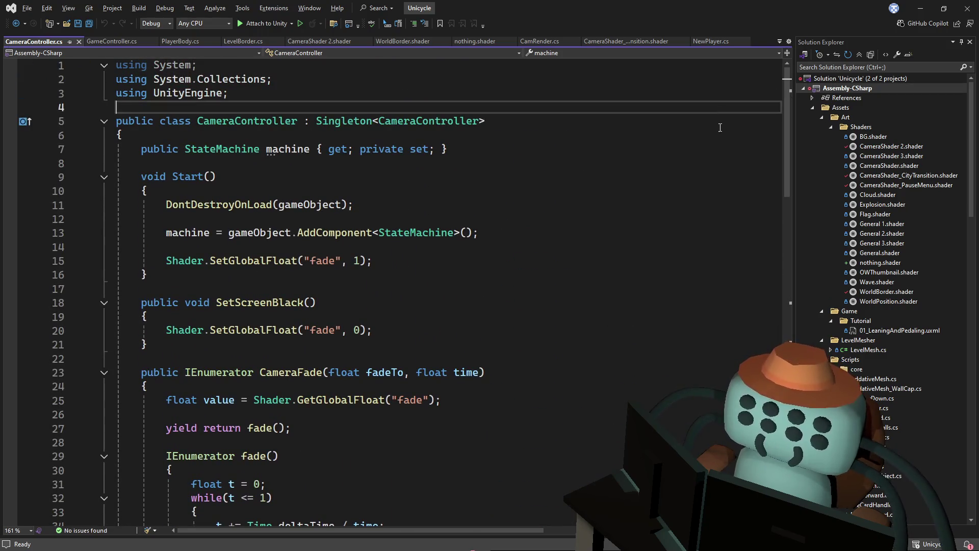
key("alt+Tab")
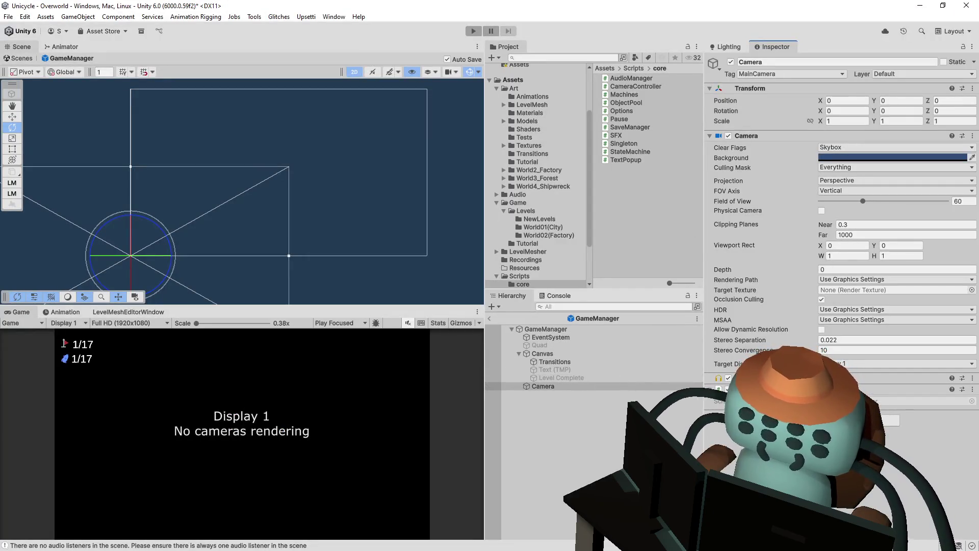
Add a script component with Offset fields to the Camera and locate CameraController.
left_click(842, 420)
type("Scr")
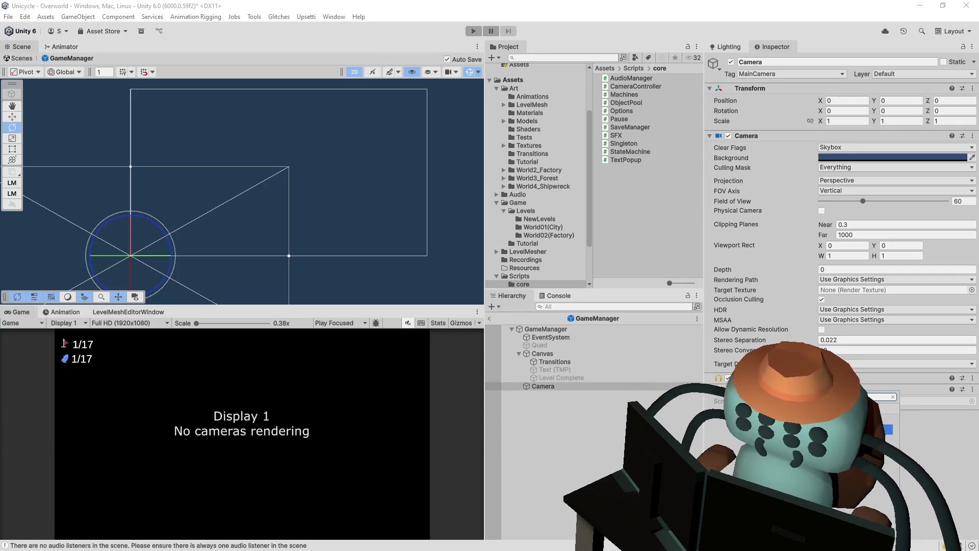
key("Return")
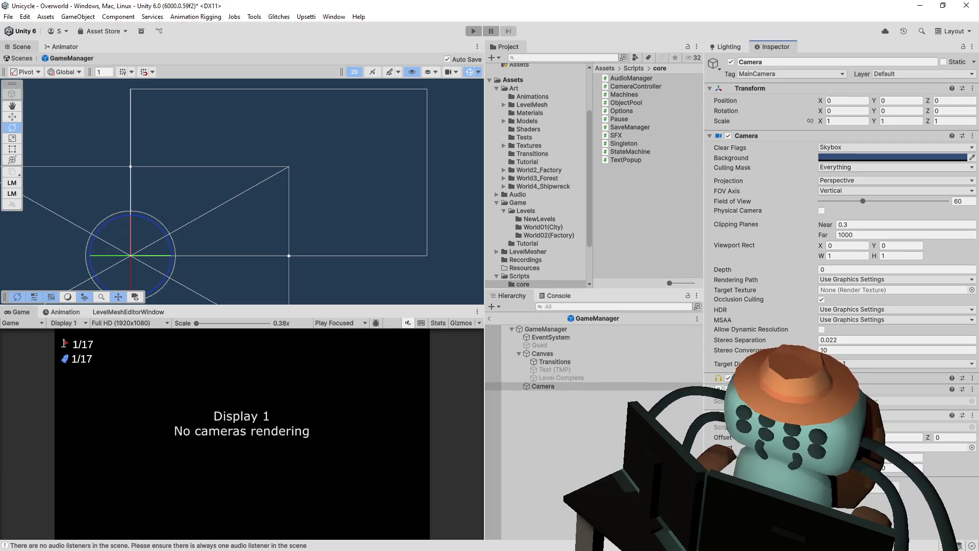
left_click(842, 426)
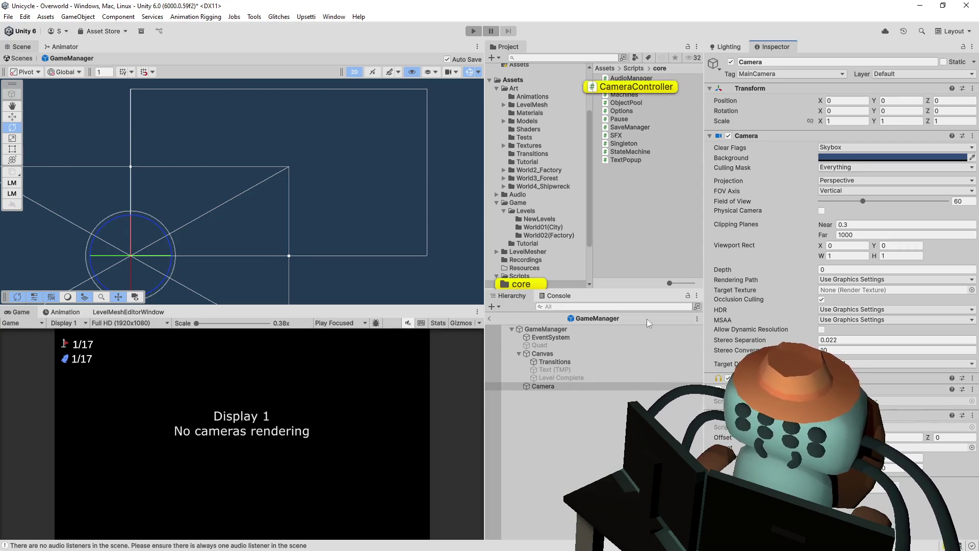
scroll(788, 149, "down", 4)
mouse_move(788, 148)
left_mouse_down()
mouse_move(783, 194)
mouse_move(776, 93)
mouse_move(779, 137)
mouse_move(746, 319)
mouse_move(767, 256)
mouse_move(794, 82)
left_mouse_up()
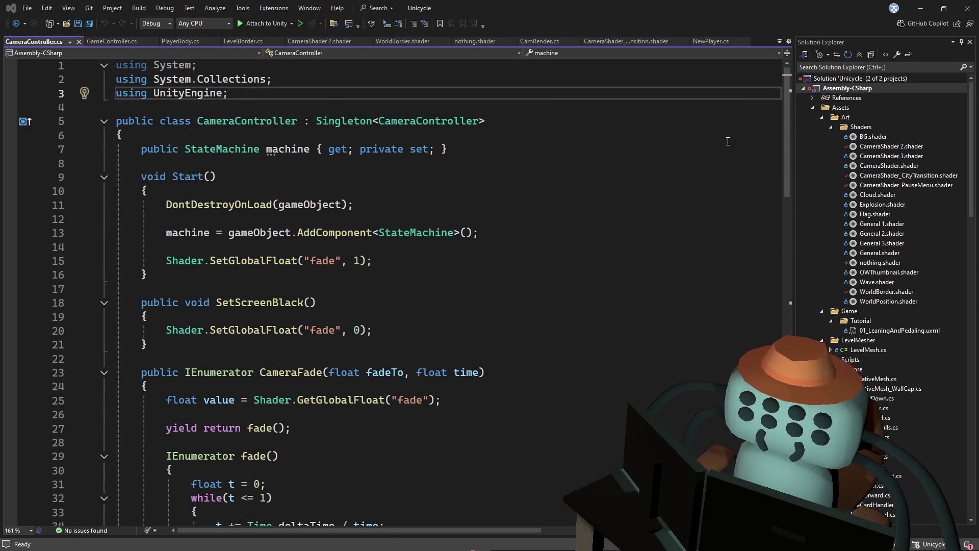
Switch from Visual Studio back to Unity's GameManager prefab view.
key("alt+Tab")
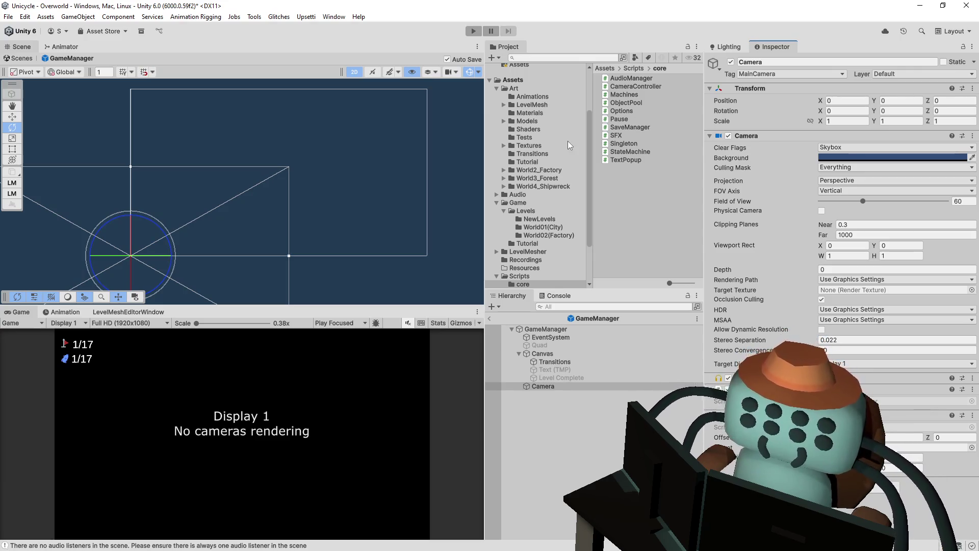
Find the CameraController script via a 'camera' search and delete it from the Scripts core folder.
left_click(569, 59)
type("came")
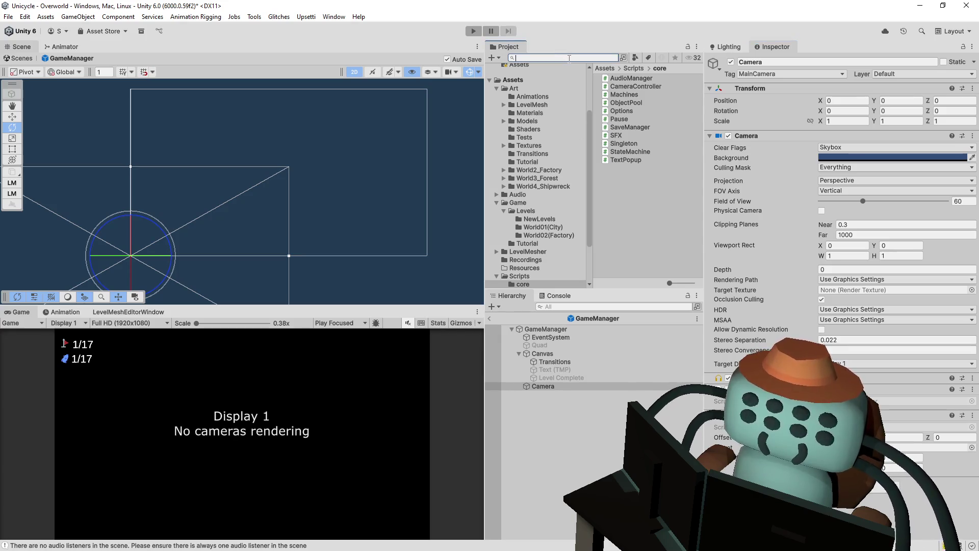
type("rac")
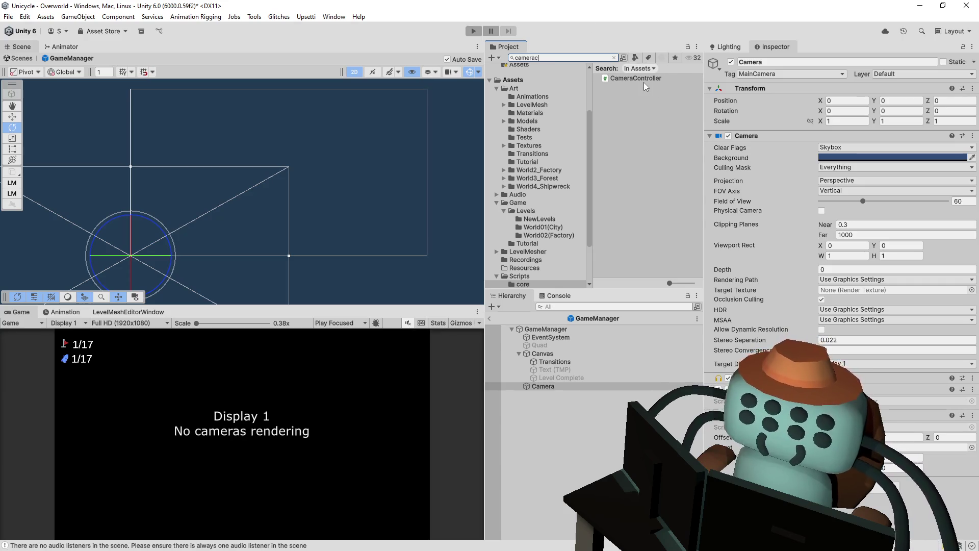
left_click(644, 81)
left_click(568, 55)
key("BackSpace")
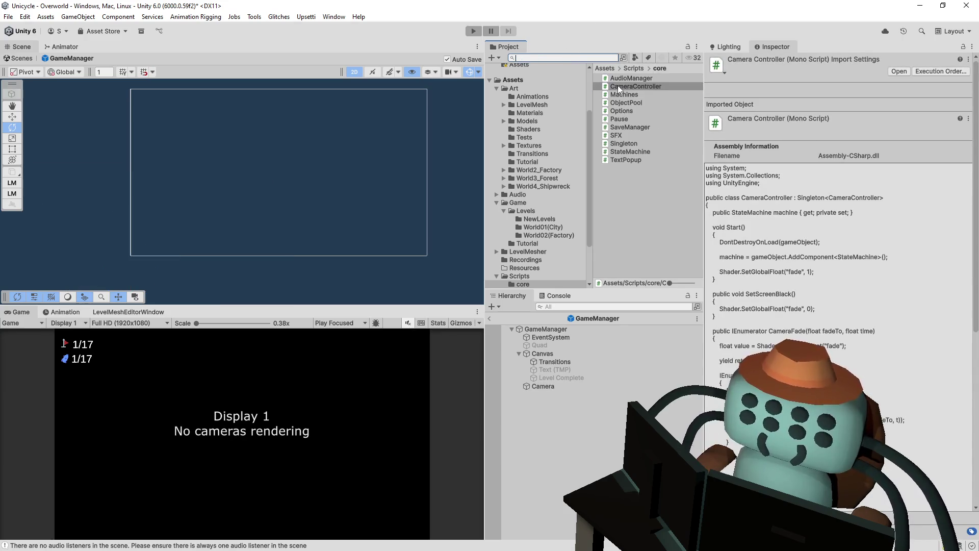
left_click(648, 86)
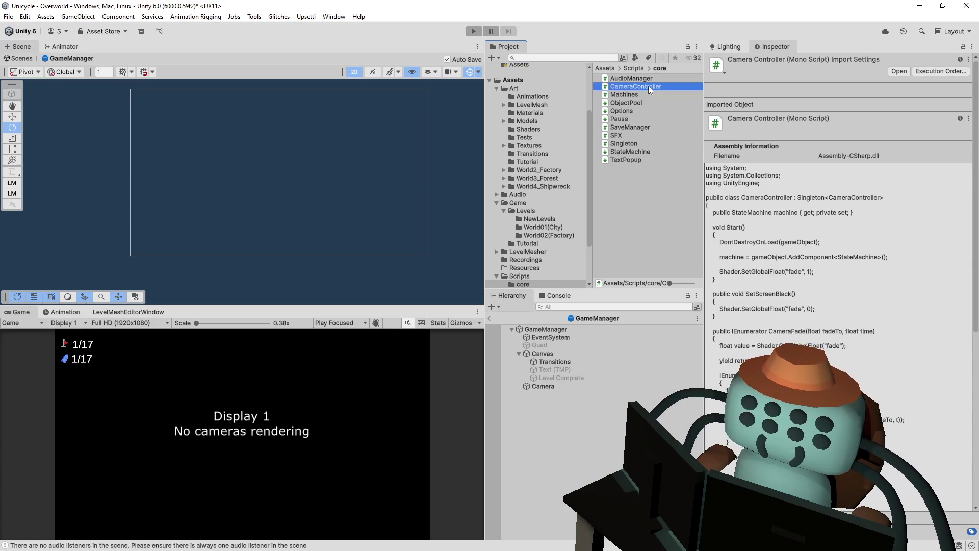
key("Up")
key("Down")
key("Delete")
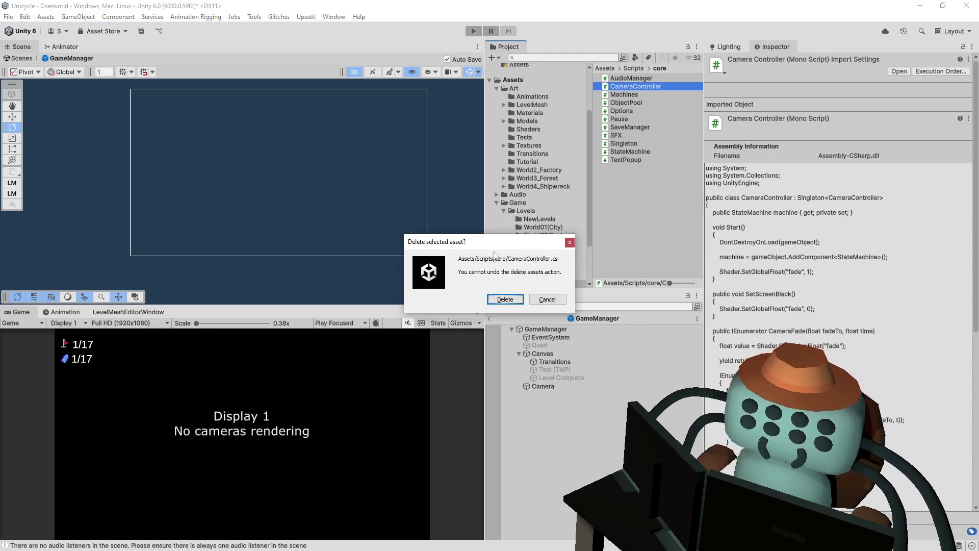
left_click(504, 300)
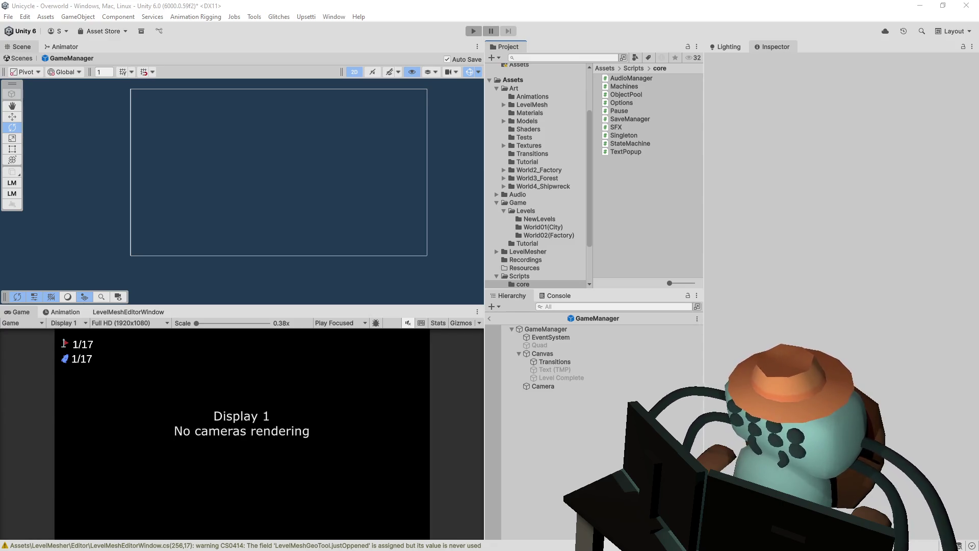
key("alt+Tab")
key("alt+Tab")
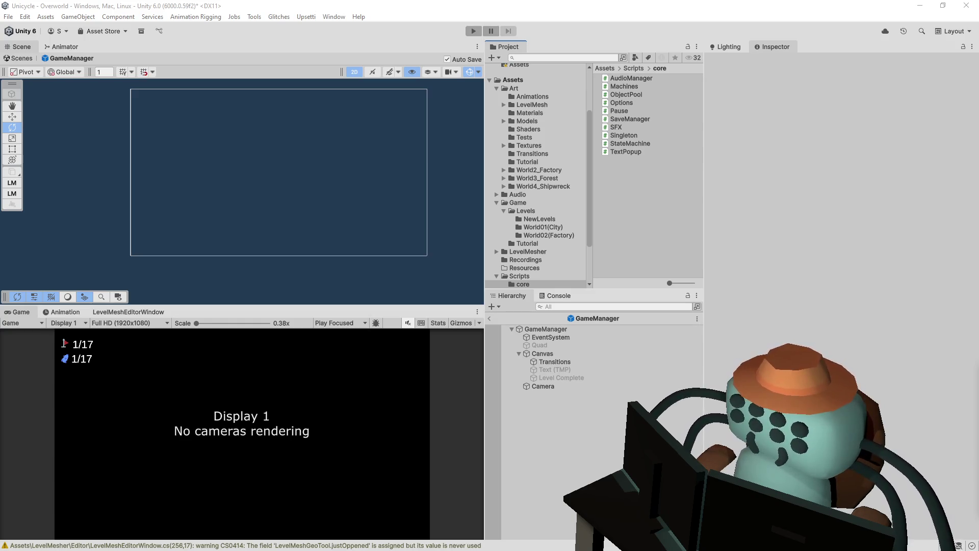
key("alt+Tab")
Paste the Wolverine image into Paint.NET, keeping the canvas size, and shrink it beside the bird.
double_click(409, 38)
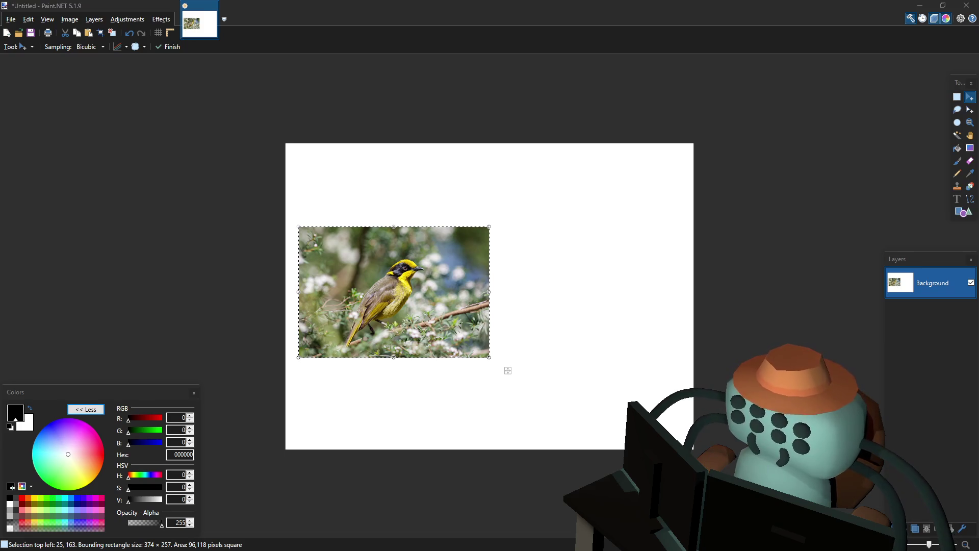
left_click(462, 5)
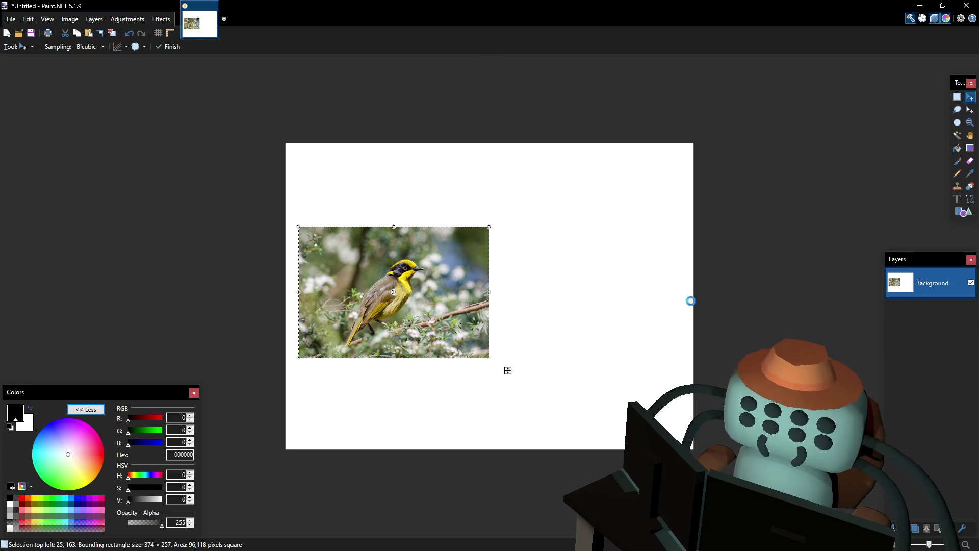
key("ctrl+v")
left_click(464, 348)
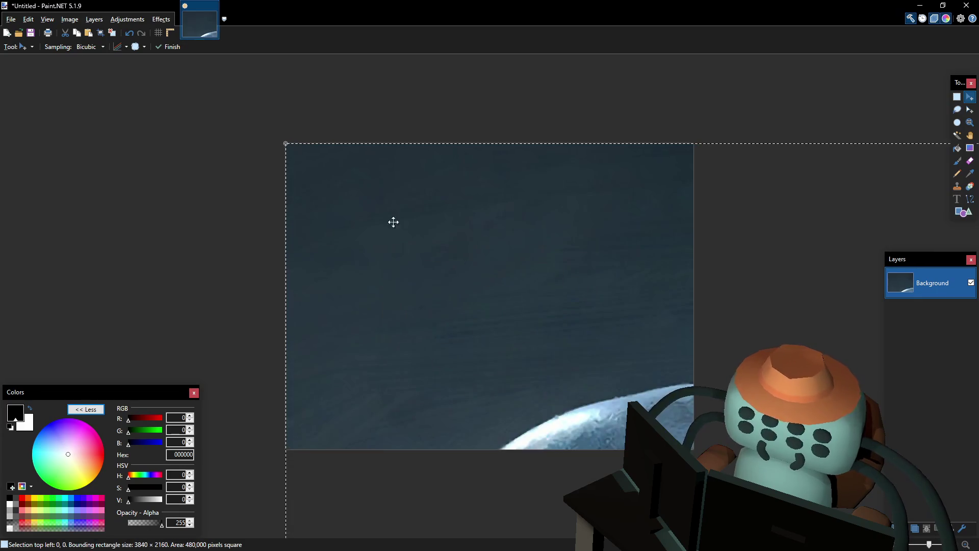
mouse_move(316, 167)
left_mouse_down()
mouse_move(864, 476)
mouse_move(300, 140)
mouse_move(280, 109)
left_mouse_up()
key("ctrl+z")
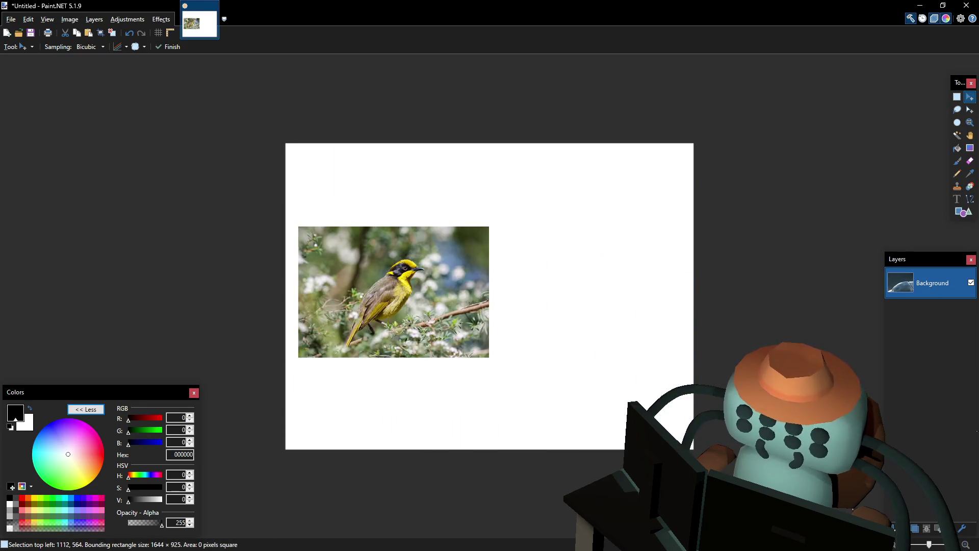
mouse_move(867, 449)
left_mouse_down()
mouse_move(208, 168)
mouse_move(223, 101)
left_mouse_up()
mouse_move(153, 101)
left_mouse_down()
mouse_move(641, 374)
mouse_move(632, 443)
mouse_move(620, 339)
mouse_move(548, 171)
mouse_move(454, 274)
mouse_move(515, 273)
left_mouse_up()
mouse_move(437, 202)
left_mouse_down()
mouse_move(515, 269)
mouse_move(459, 239)
left_mouse_up()
left_click(957, 97)
Add the caption 'SAME PERSON' below the bird image and shift it right.
left_click(958, 199)
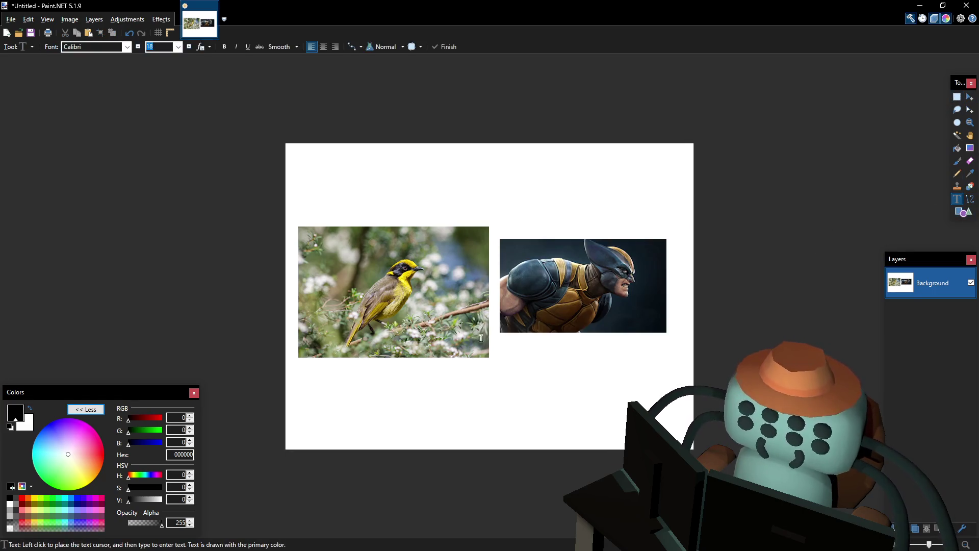
left_click(423, 385)
type("S")
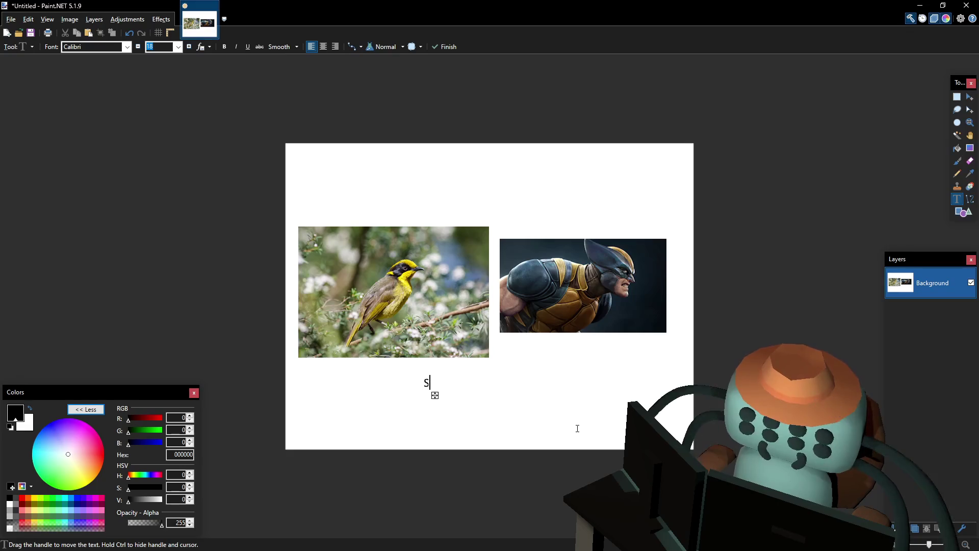
type("AME PER")
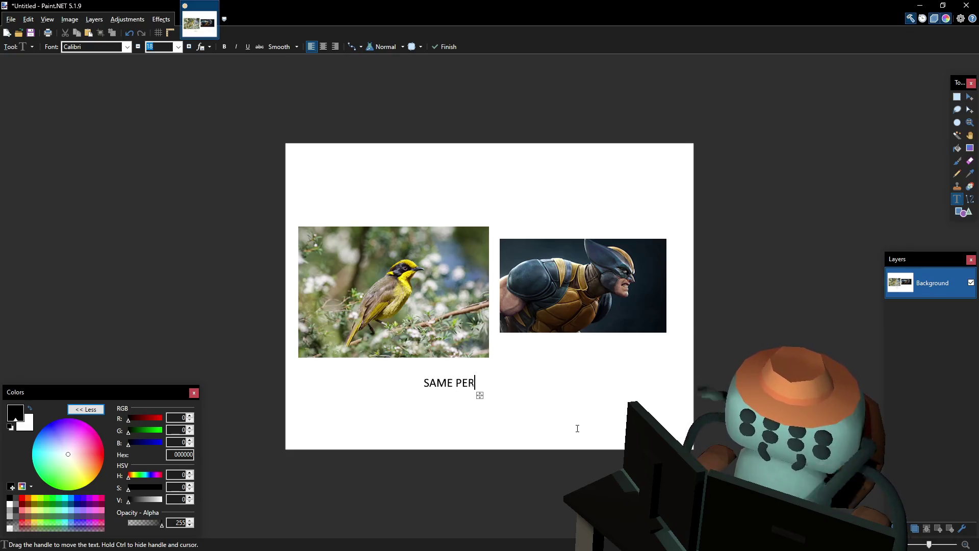
type("SO N")
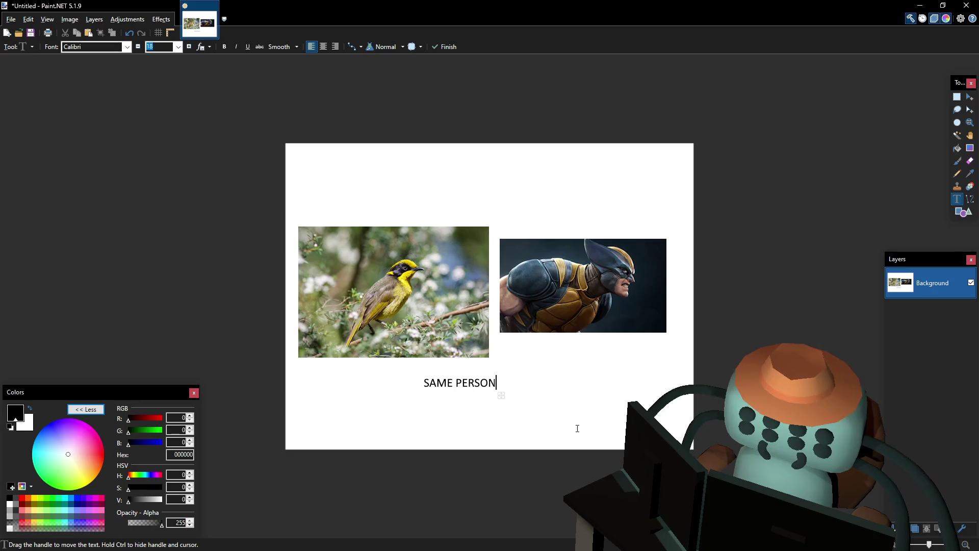
left_click_drag(501, 396, 533, 394)
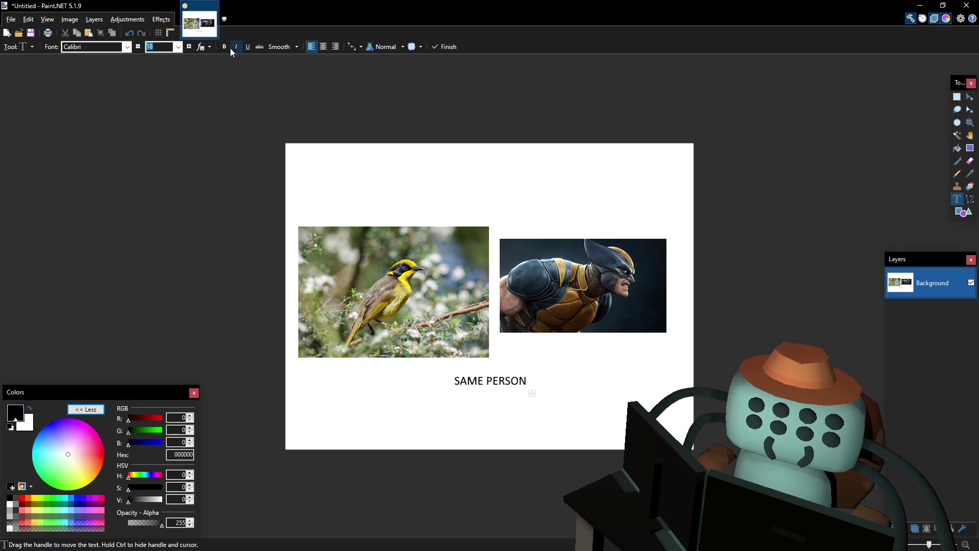
Enlarge the caption to 26 point, centre it below both photos, and clear the selection.
left_click(189, 47)
left_click(188, 46)
left_click(189, 46)
left_click(189, 46)
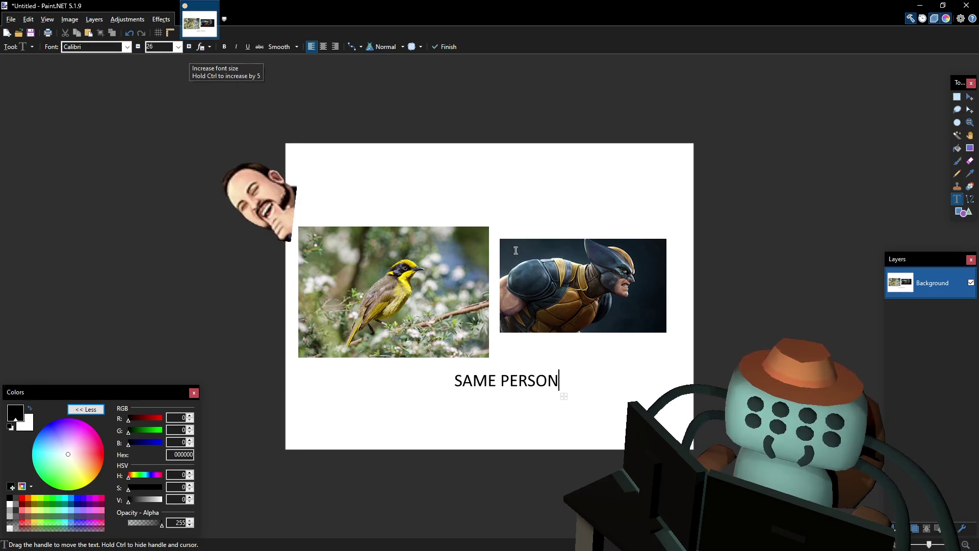
left_click_drag(563, 396, 548, 405)
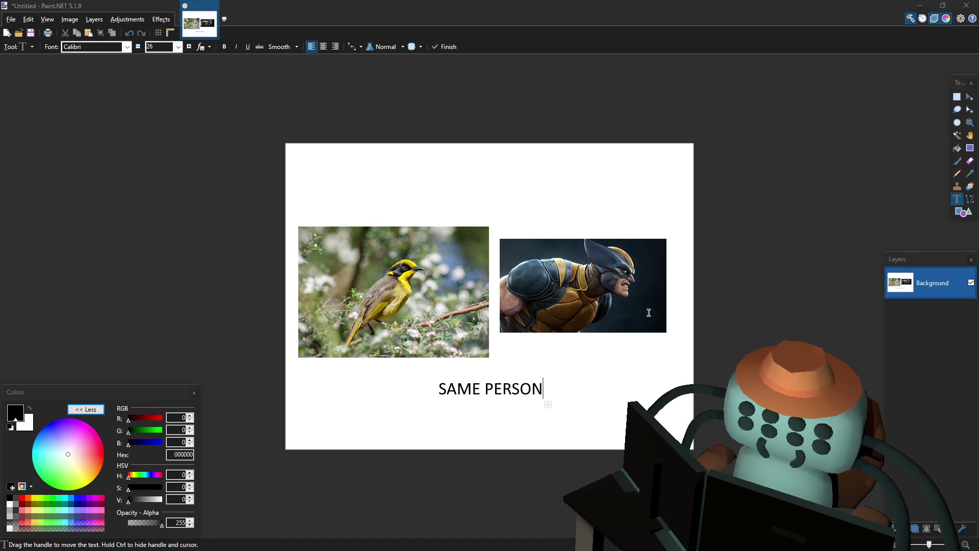
left_click(957, 97)
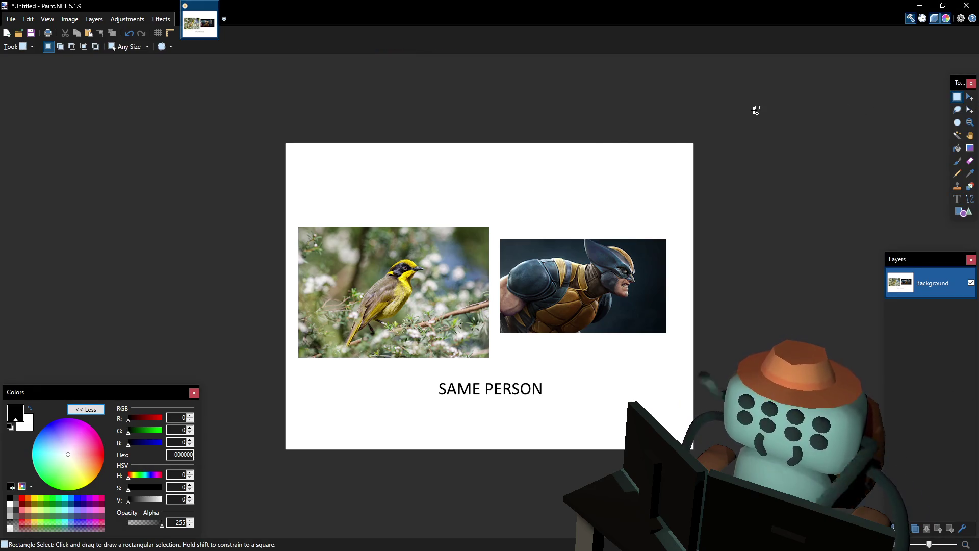
key("ctrl+a")
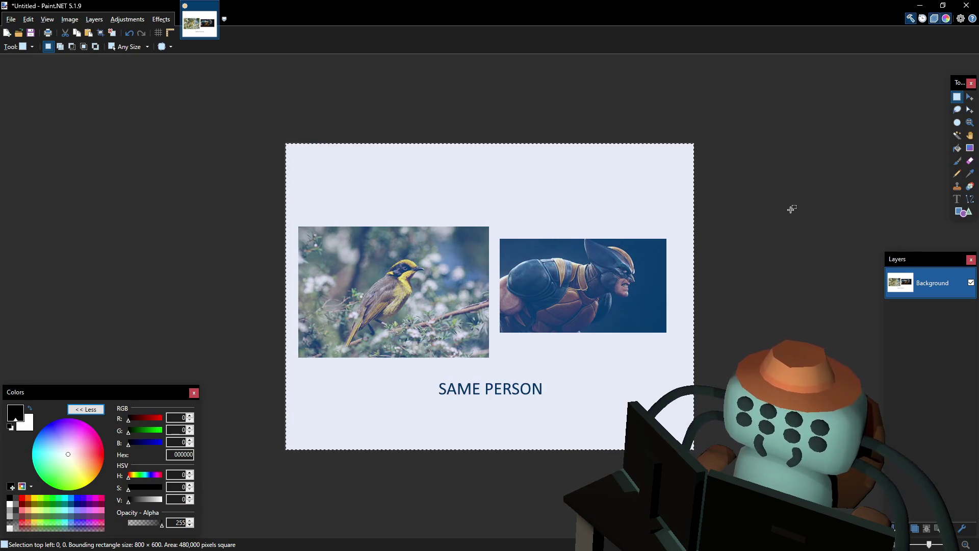
key("ctrl+d")
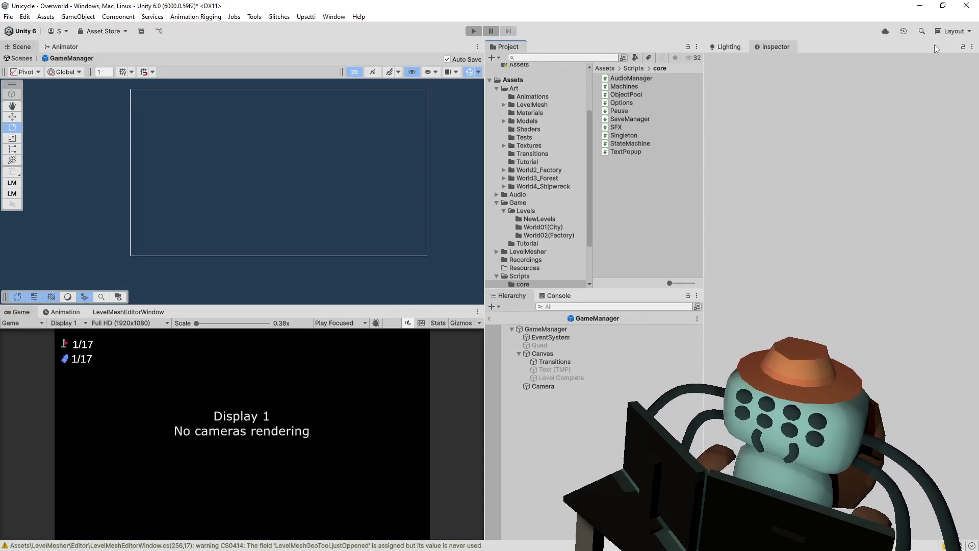
Exit GameManager Prefab Mode via the Hierarchy breadcrumb back to the Overworld scene.
left_click(489, 319)
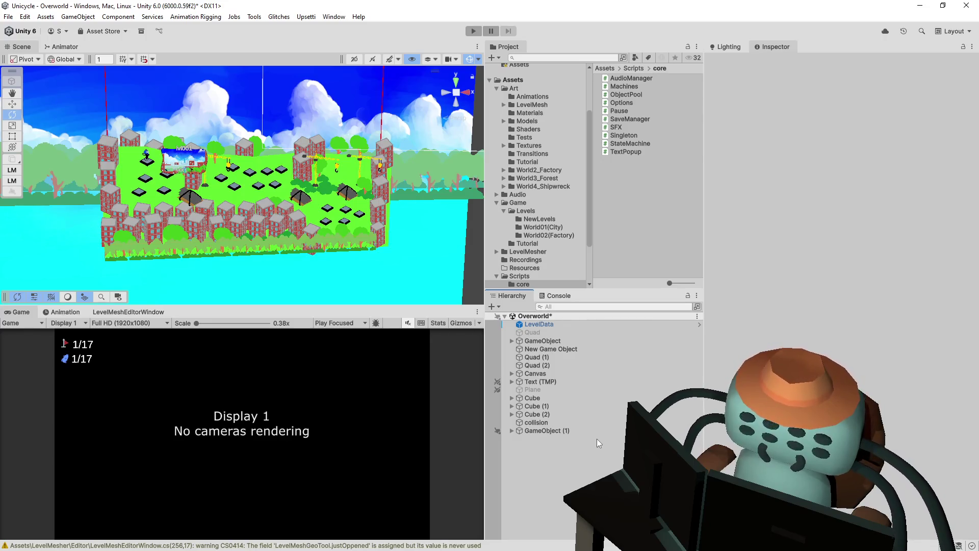
left_click(572, 339)
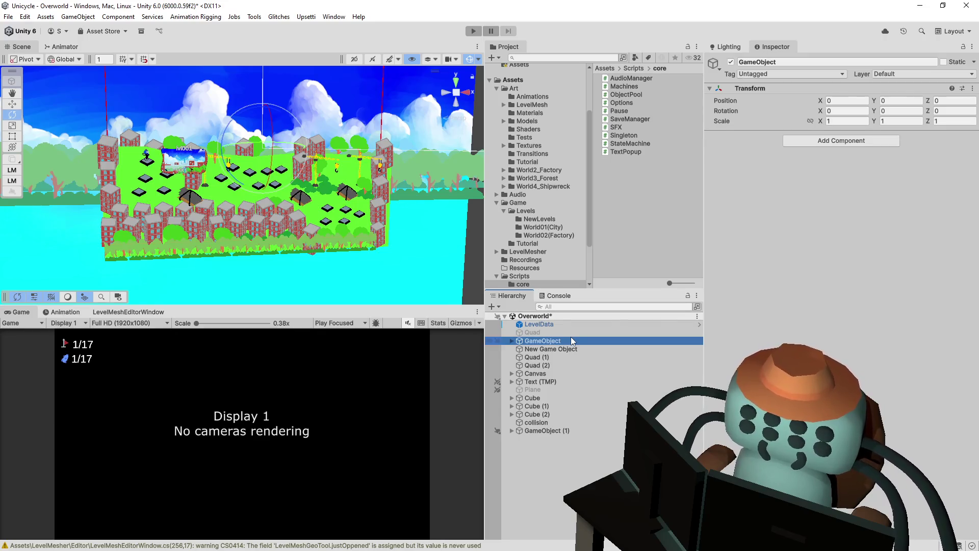
mouse_move(357, 192)
left_mouse_down()
mouse_move(315, 145)
mouse_move(454, 144)
left_mouse_up()
key("ctrl+p")
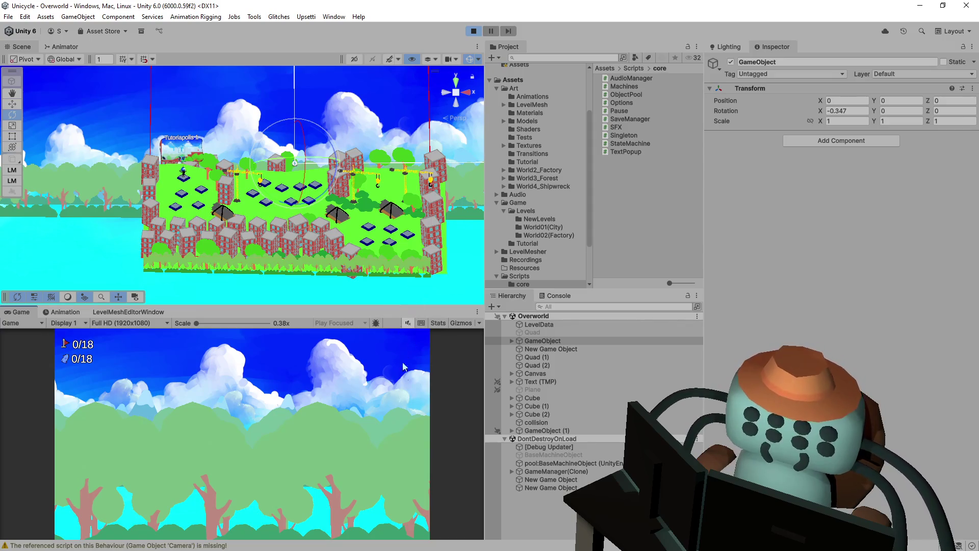
left_click(556, 488)
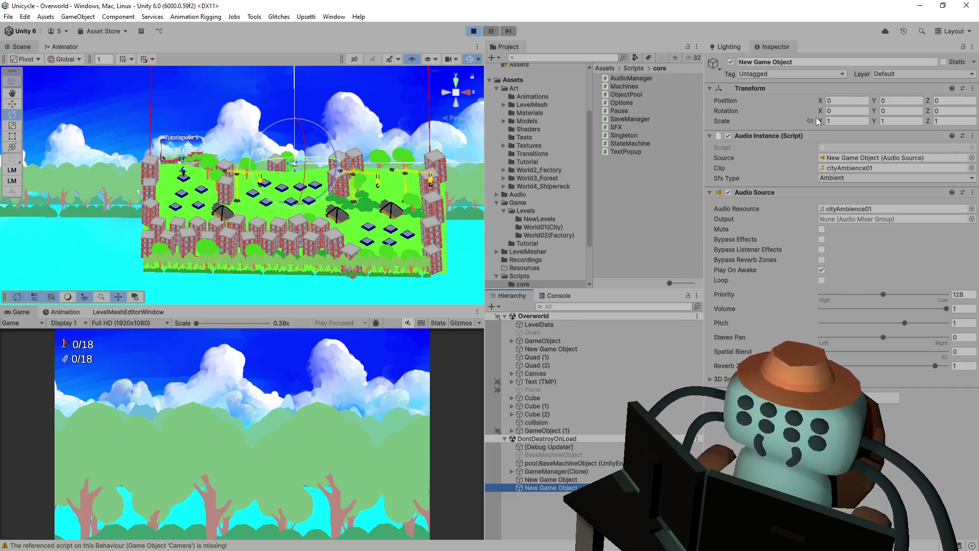
key("Up")
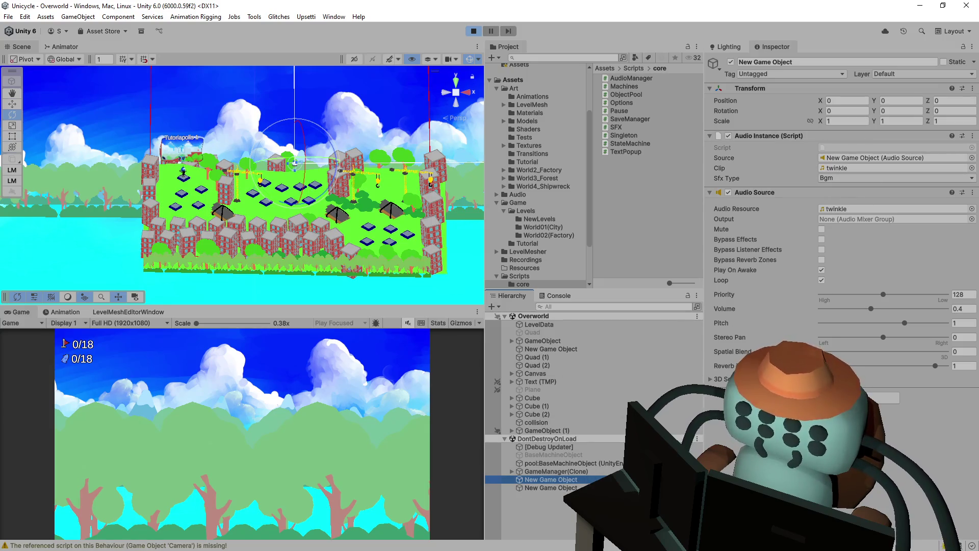
key("Up")
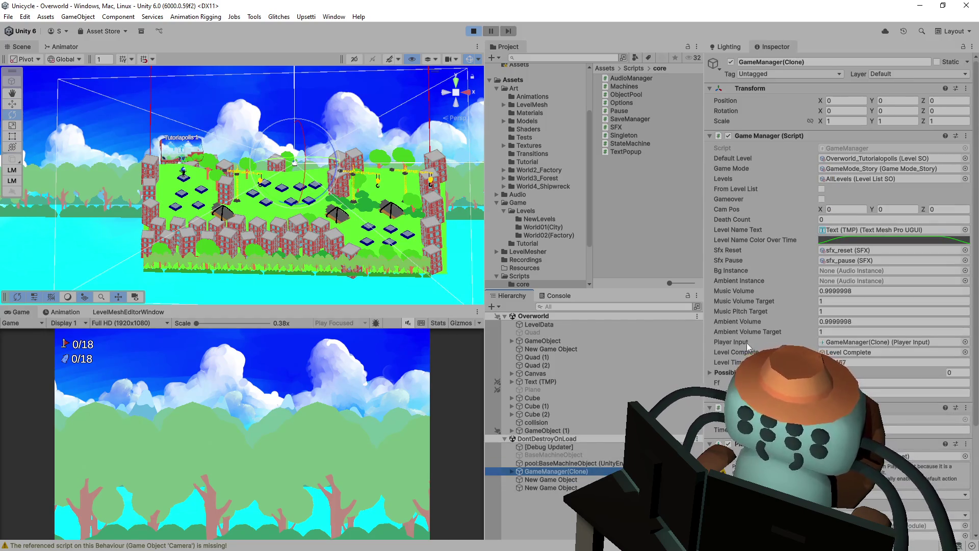
scroll(748, 346, "down", 3)
left_click(335, 412)
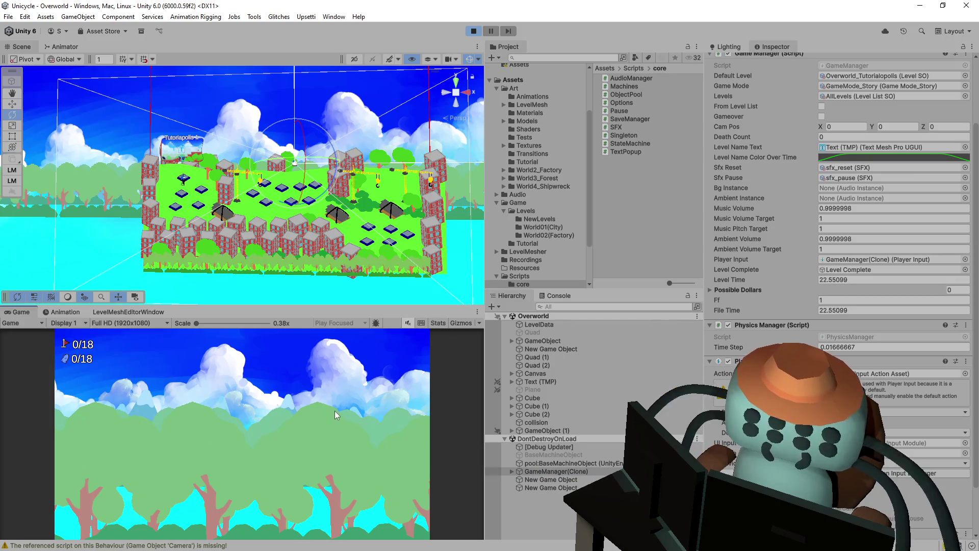
left_click(474, 31)
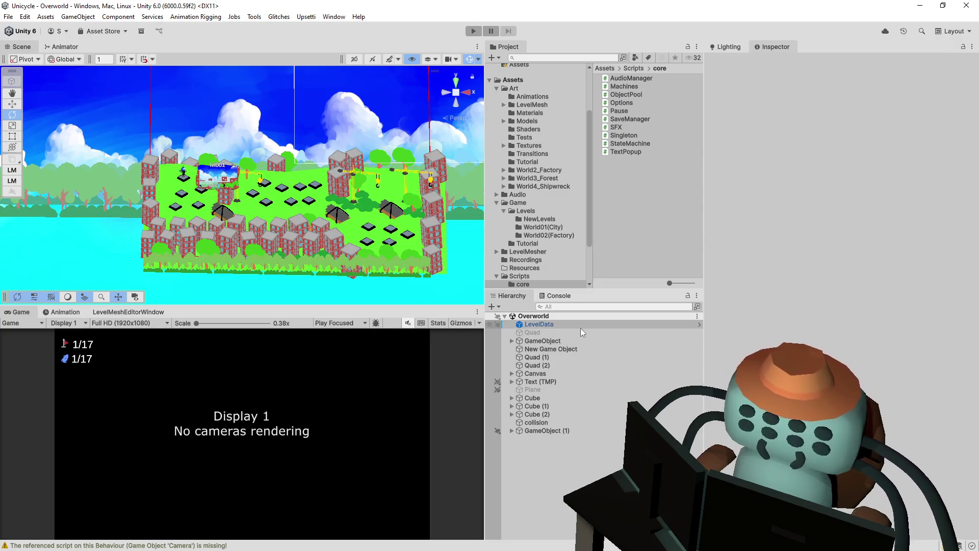
Search the Project for 'gamemanager' and open the GameManager prefab.
left_click(559, 316)
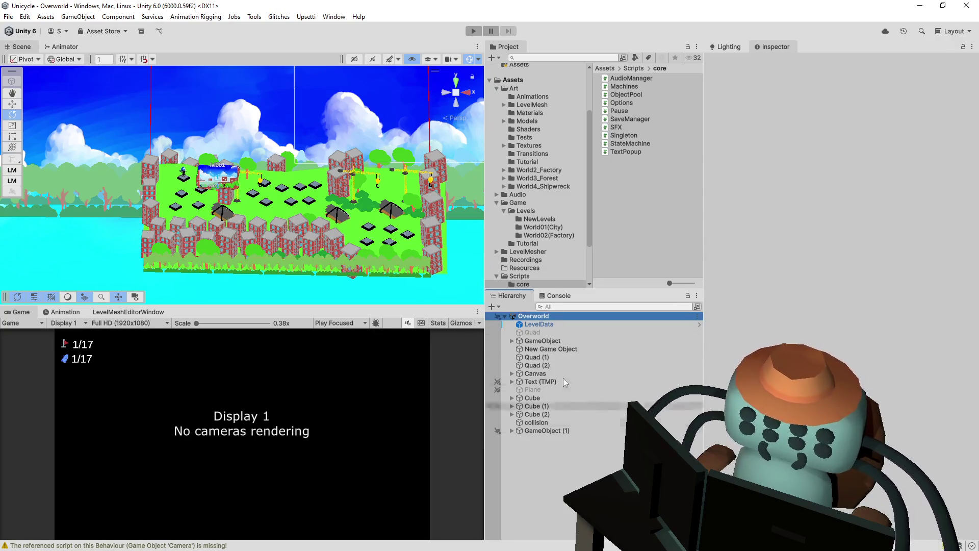
left_click(562, 58)
type("gamemanager")
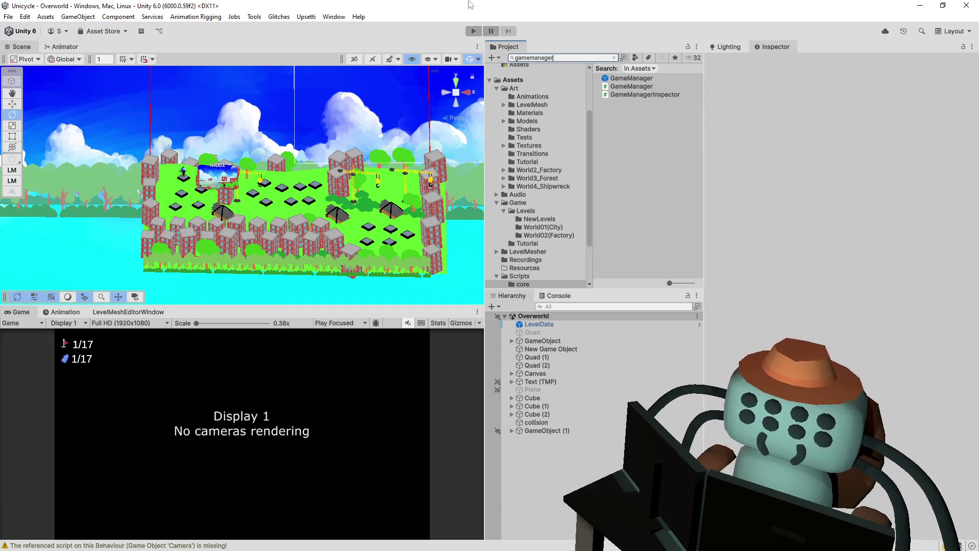
left_click(626, 79)
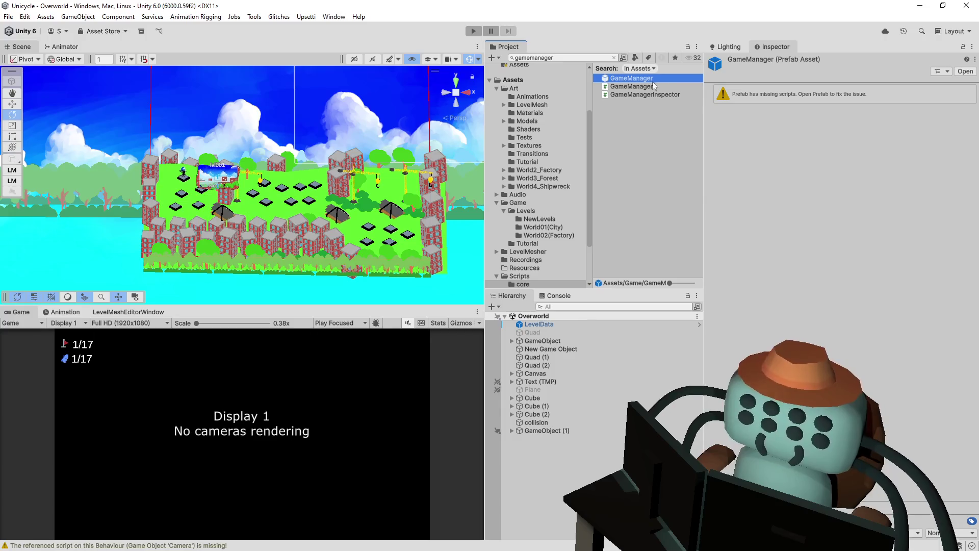
double_click(639, 80)
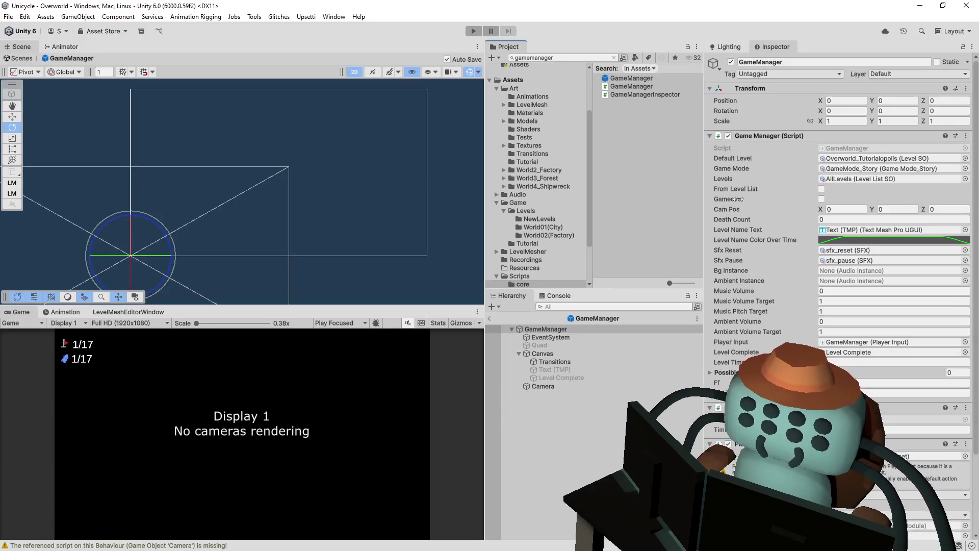
Remove the missing-script component from the prefab's Camera object.
scroll(819, 343, "down", 5)
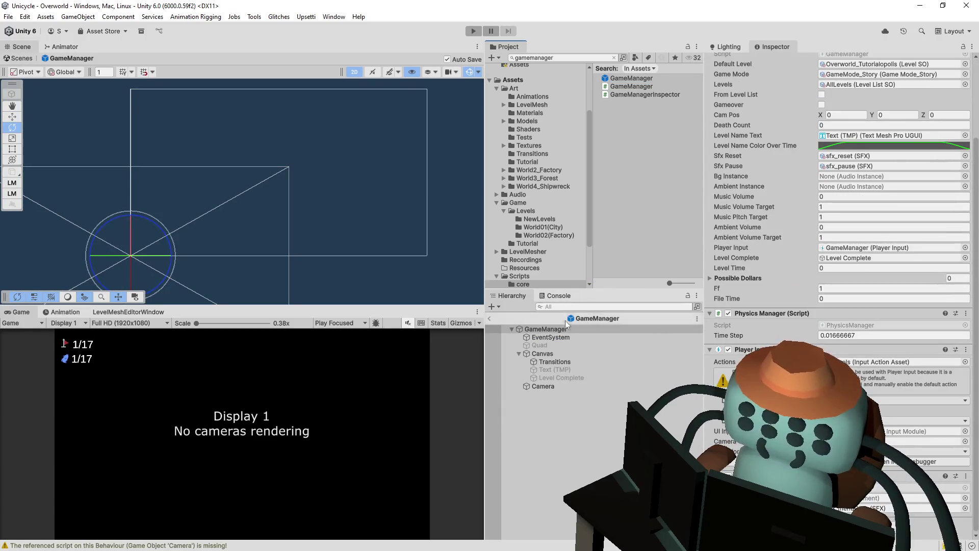
left_click(546, 387)
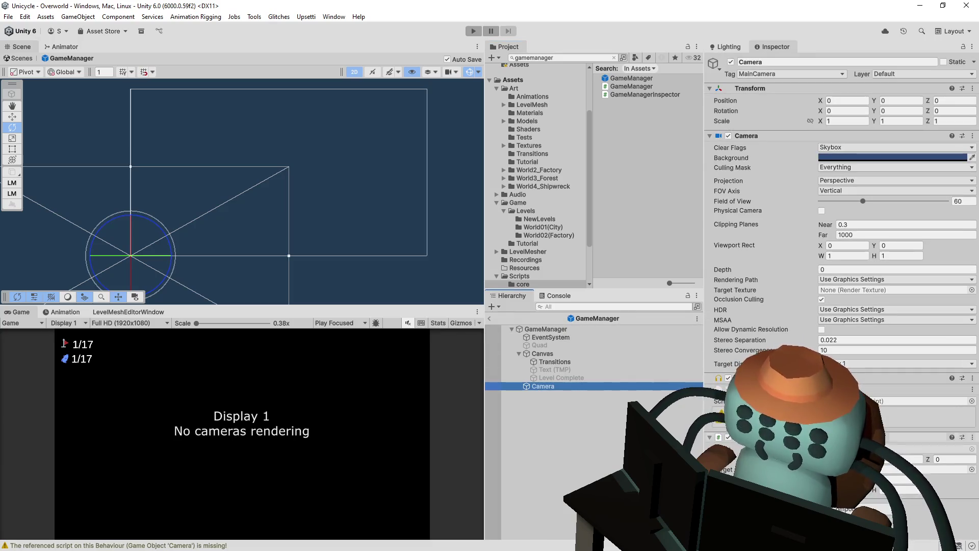
left_click(972, 389)
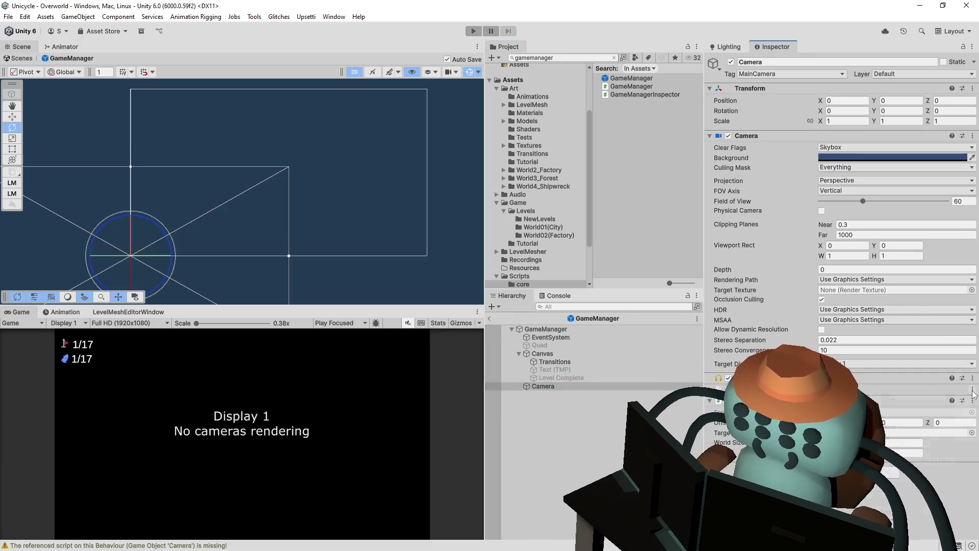
left_click(955, 417)
left_click(919, 401)
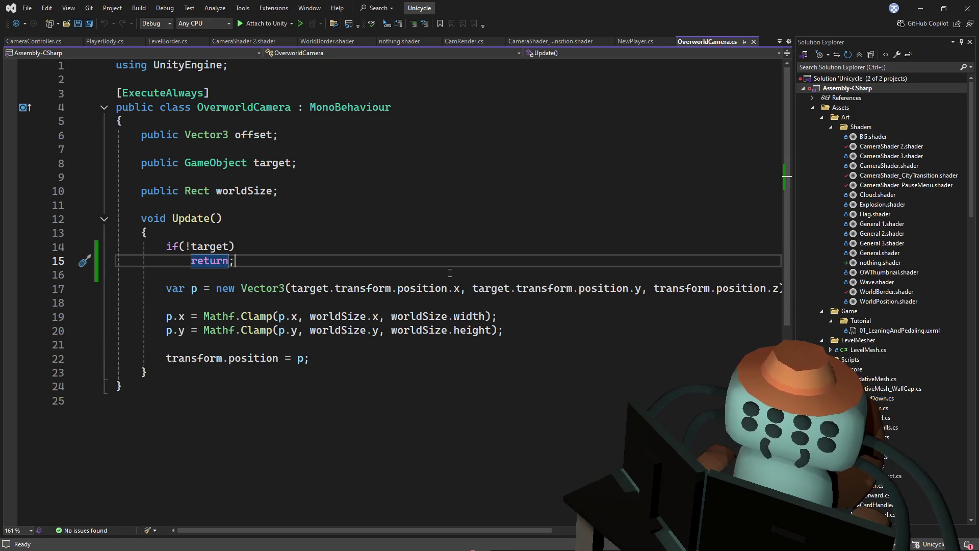
Review the if(!target) return; check in OverworldCamera.cs, then select GameManager back in Unity.
left_click(456, 240)
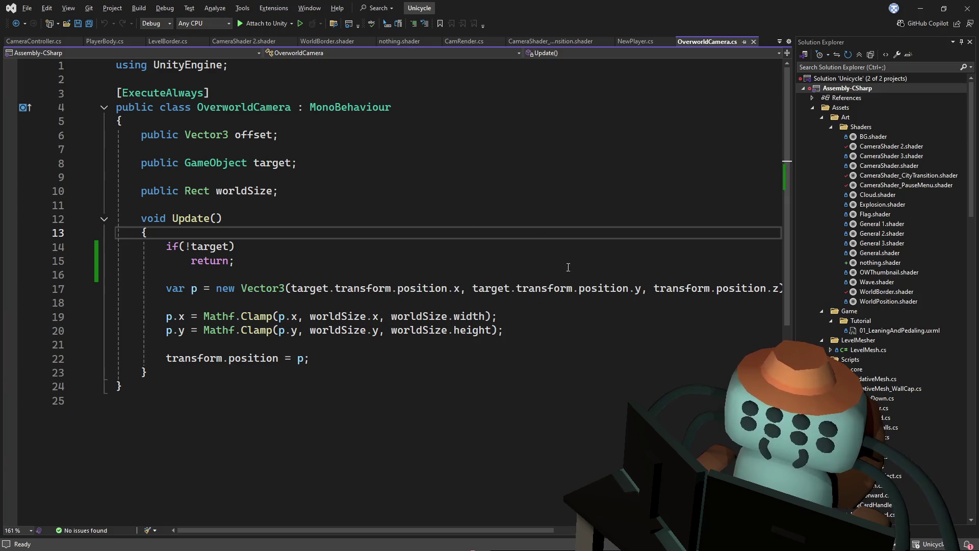
key("alt+Tab")
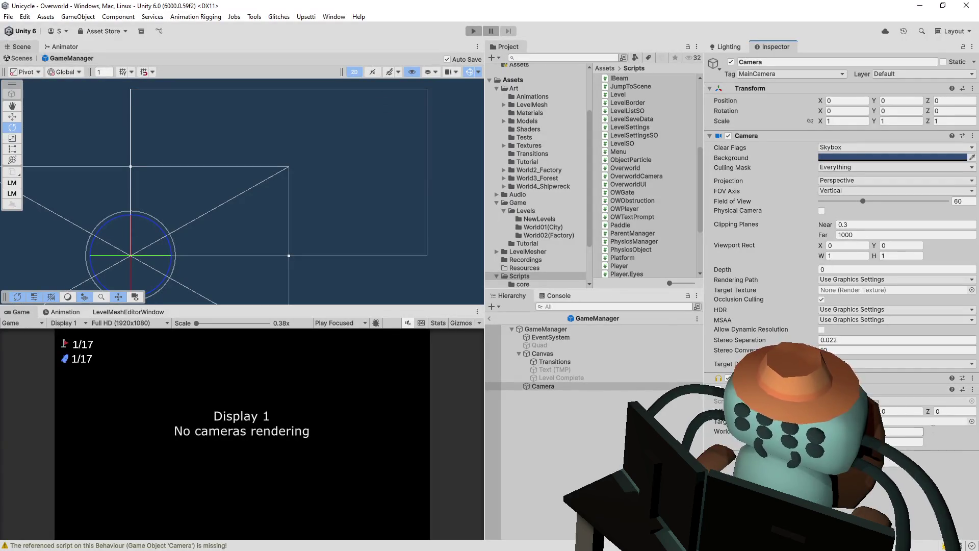
left_click(543, 329)
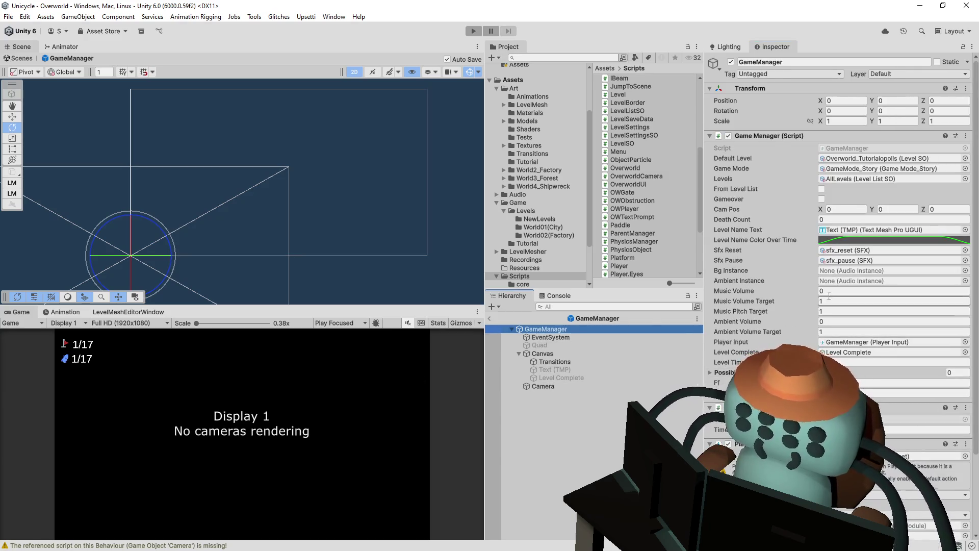